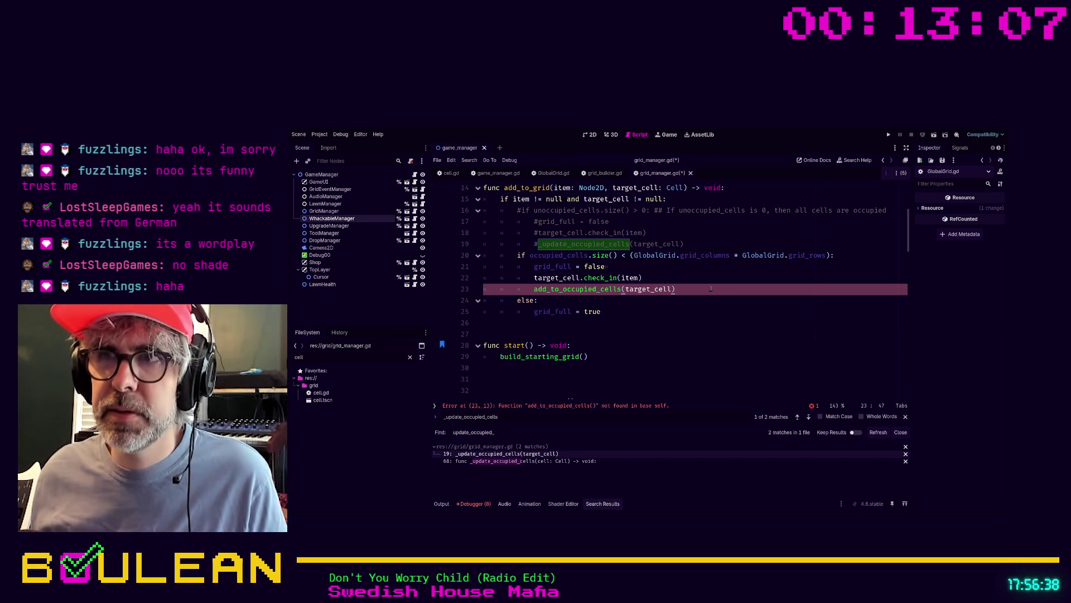
# Scroll down to the blank line above _update_occupied_cells and place the caret there
pyautogui.scroll(-2, 697, 311)
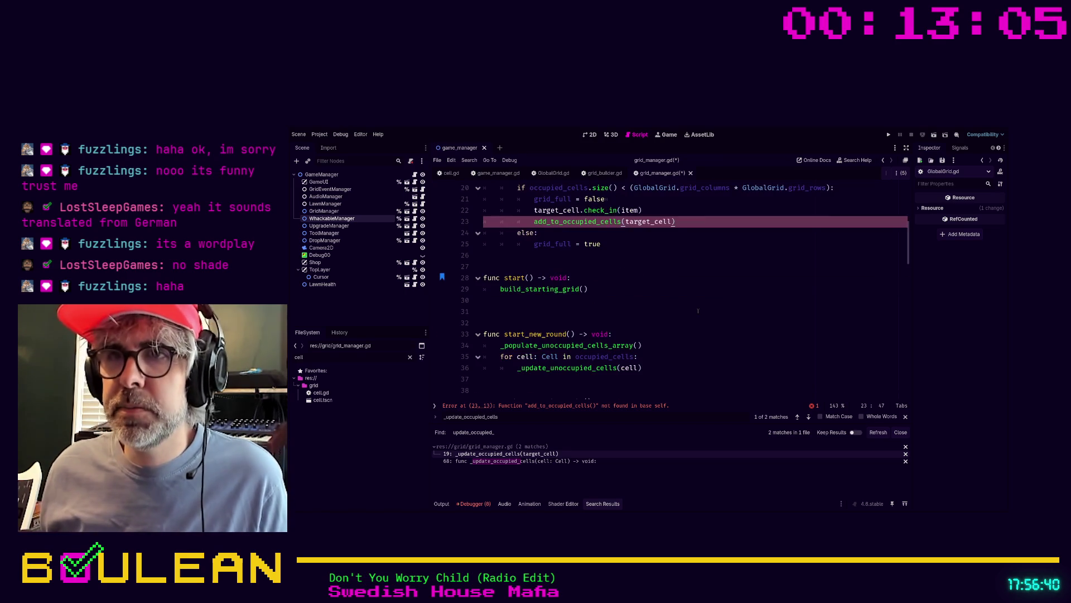
pyautogui.scroll(-1, 697, 310)
pyautogui.scroll(3, 698, 310)
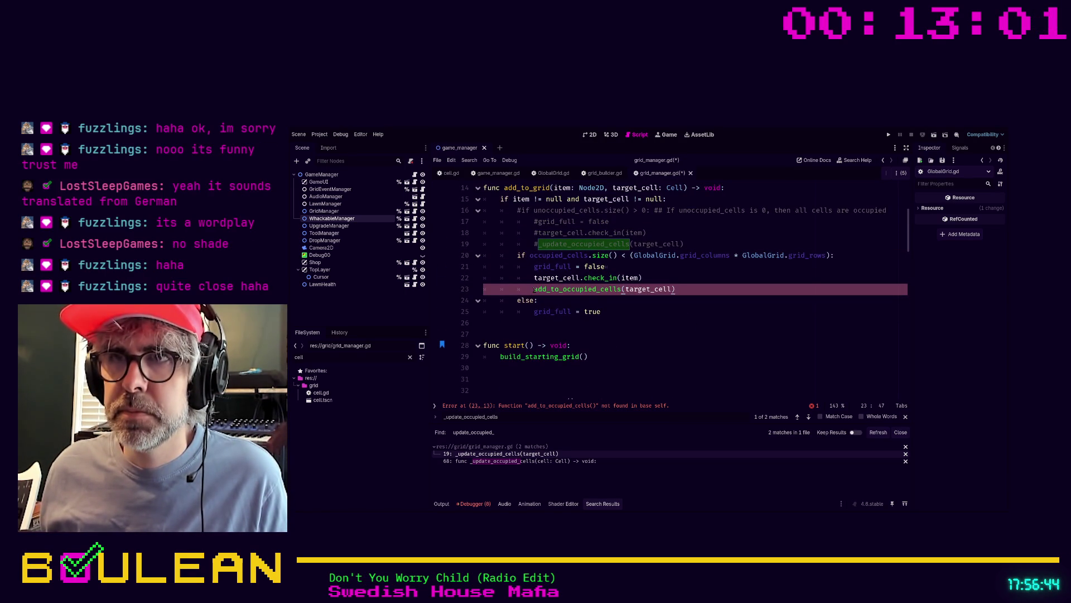
pyautogui.scroll(-10, 627, 317)
pyautogui.scroll(-6, 628, 317)
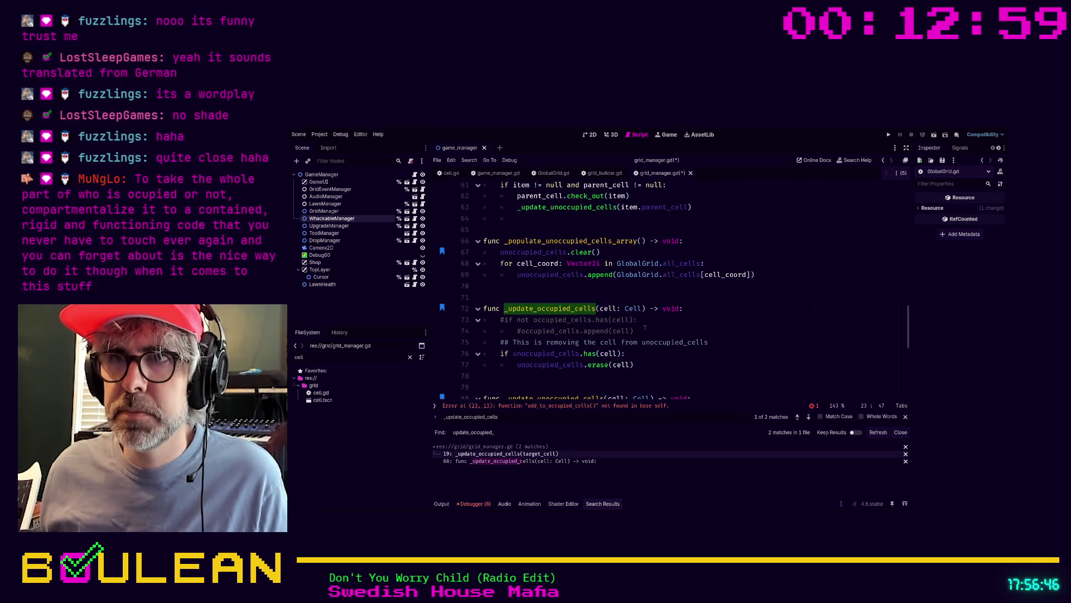
pyautogui.click(608, 297)
# Add the header func _add_to_occupied_cells(cell: Cell) -> void: above _update_occupied_cells
pyautogui.press('Return')
pyautogui.press('Return')
pyautogui.press('Return')
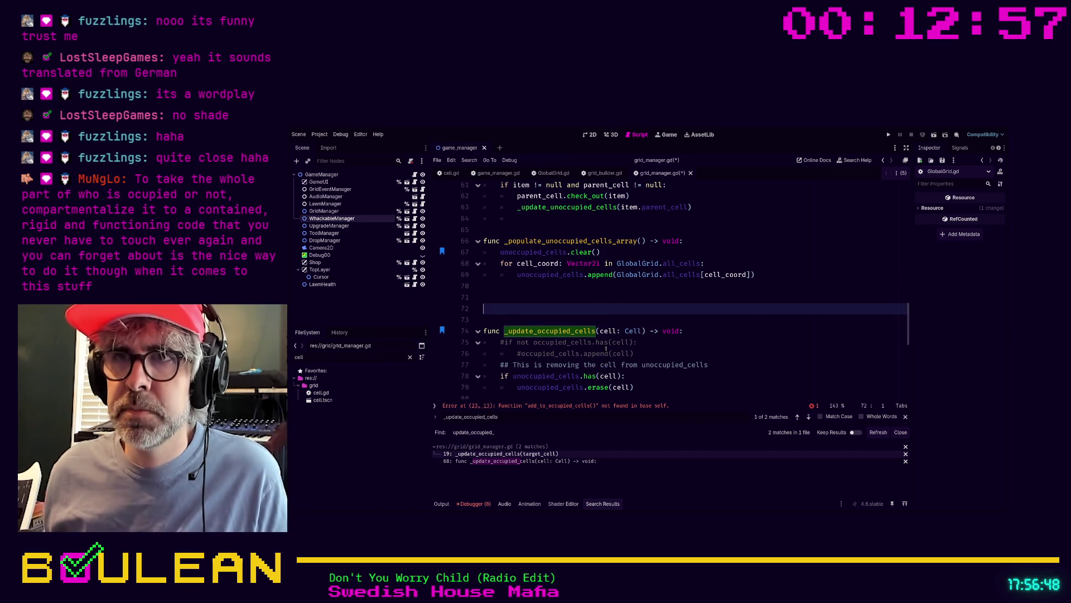
pyautogui.press('Up')
pyautogui.press('Up')
pyautogui.write('func _')
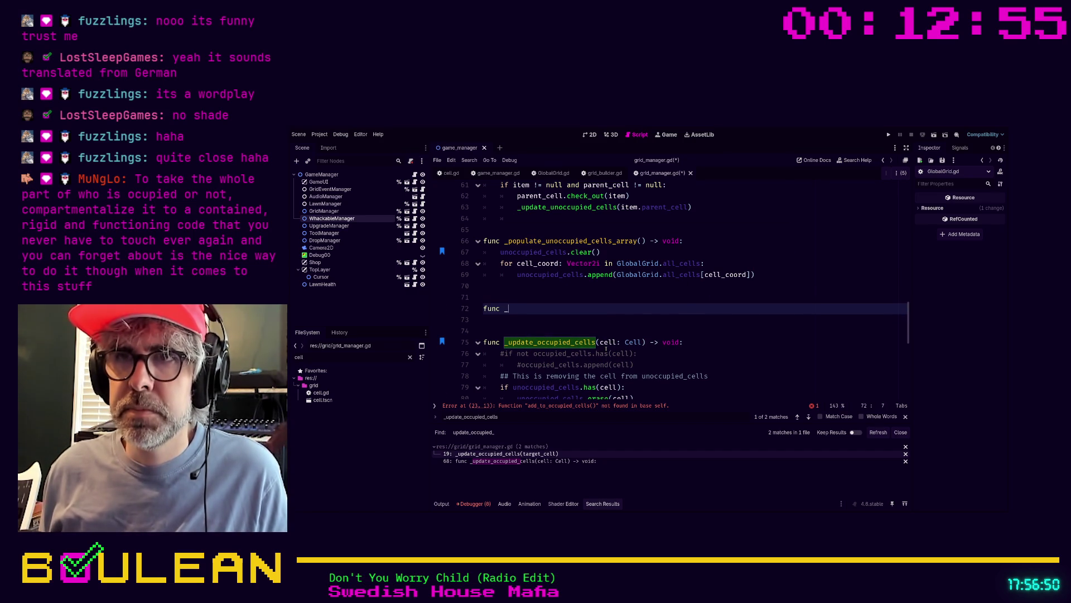
pyautogui.write('add_to_occ')
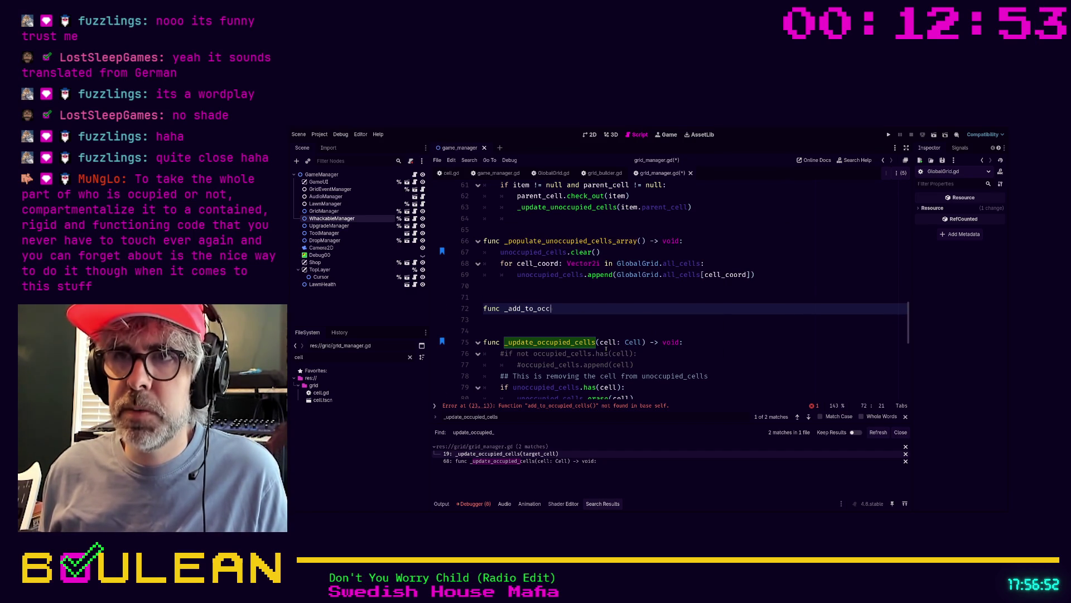
pyautogui.press('Tab')
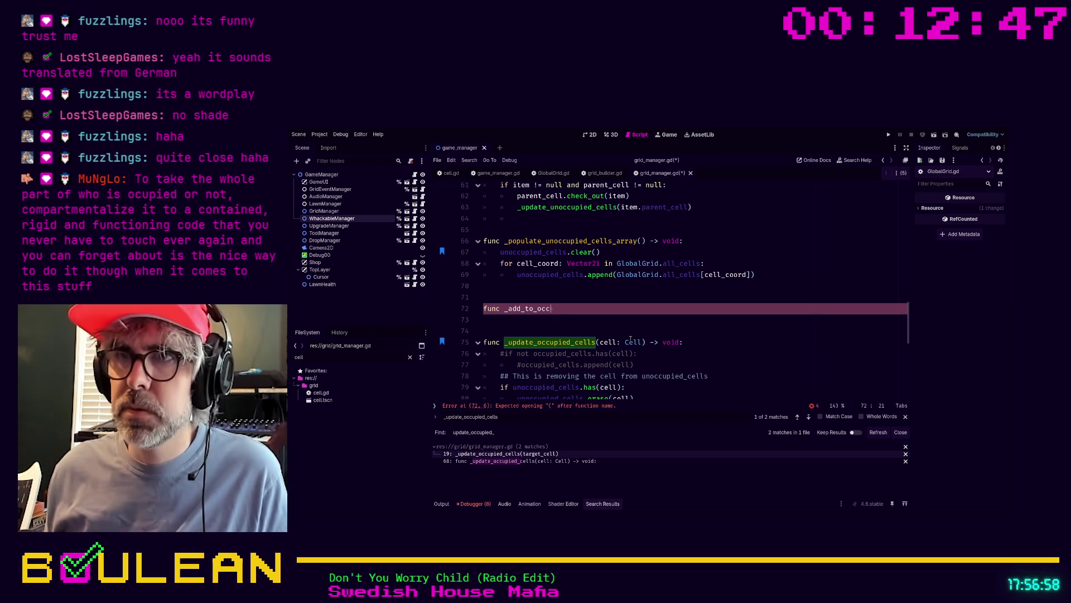
pyautogui.press('Delete')
pyautogui.write('upie')
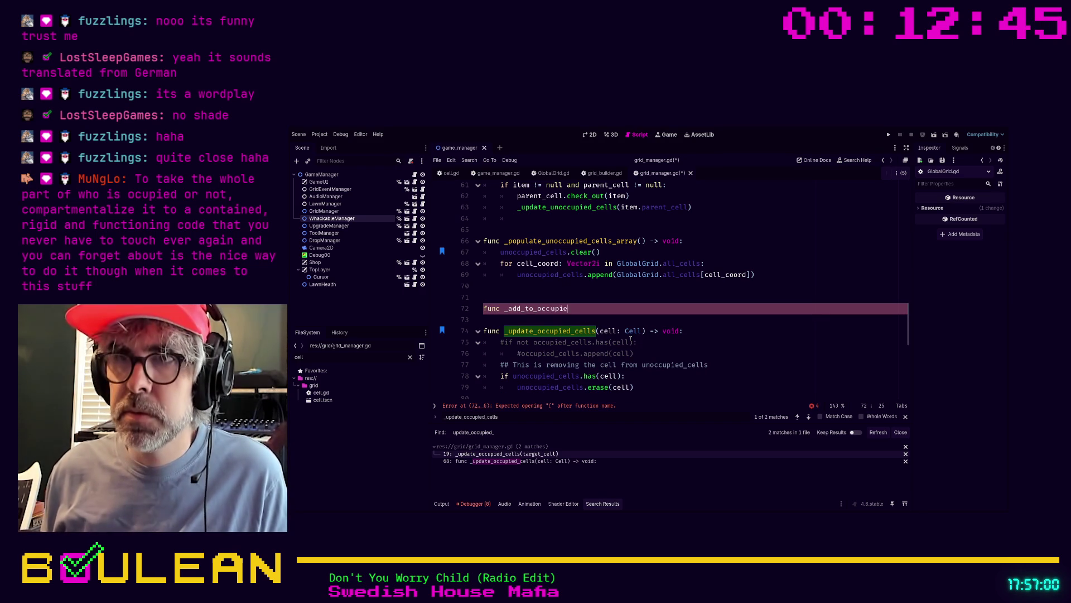
pyautogui.write('d_cells(cell: Cell) -')
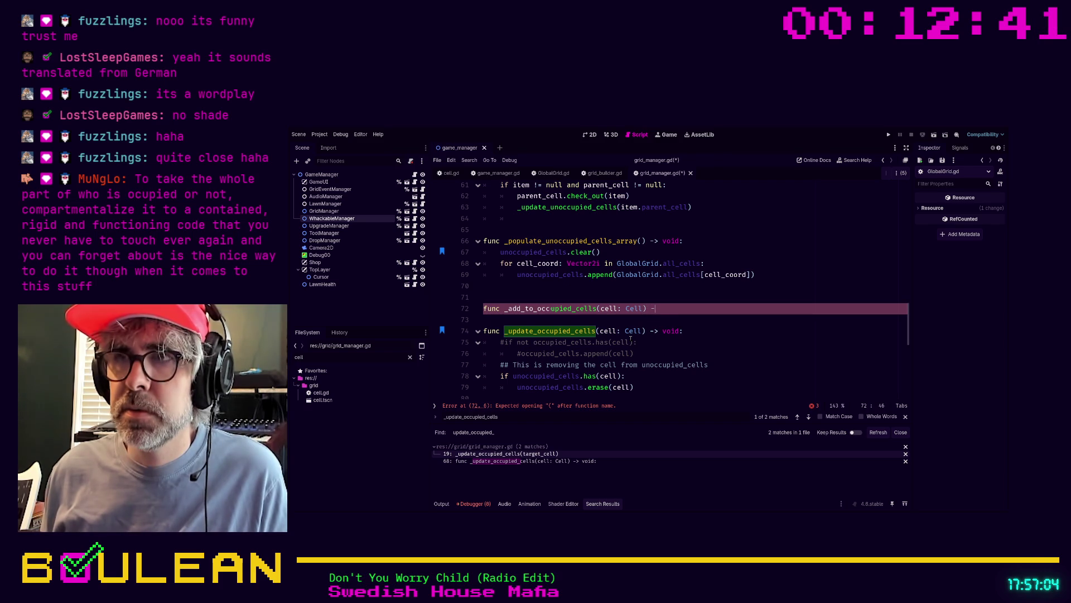
pyautogui.write('> void:')
# Write the condition if not occupied_cells.has(cell): as the function's first line
pyautogui.press('Return')
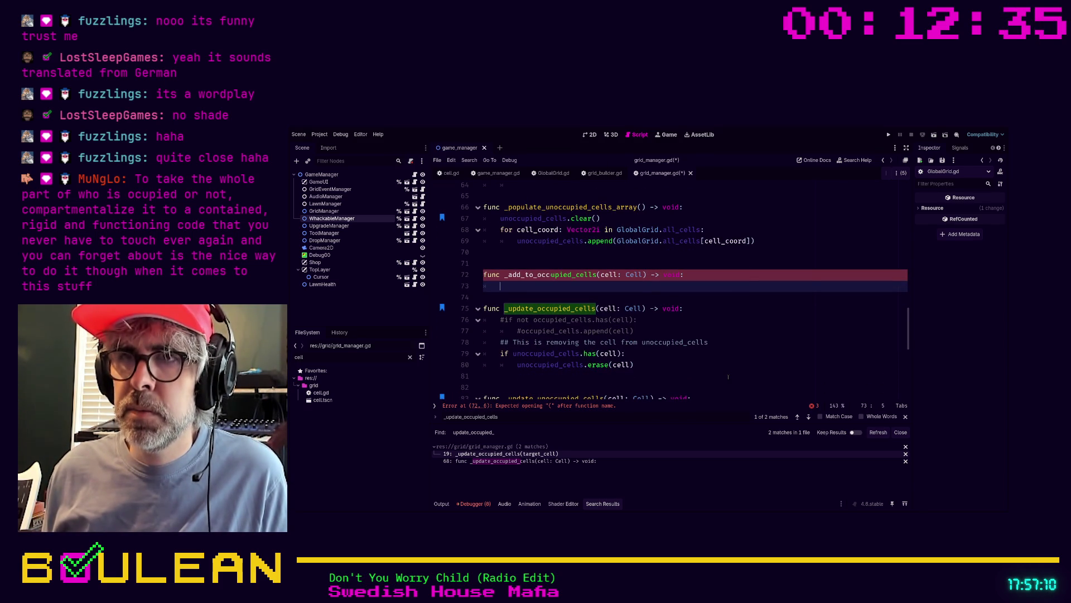
pyautogui.write('if not ')
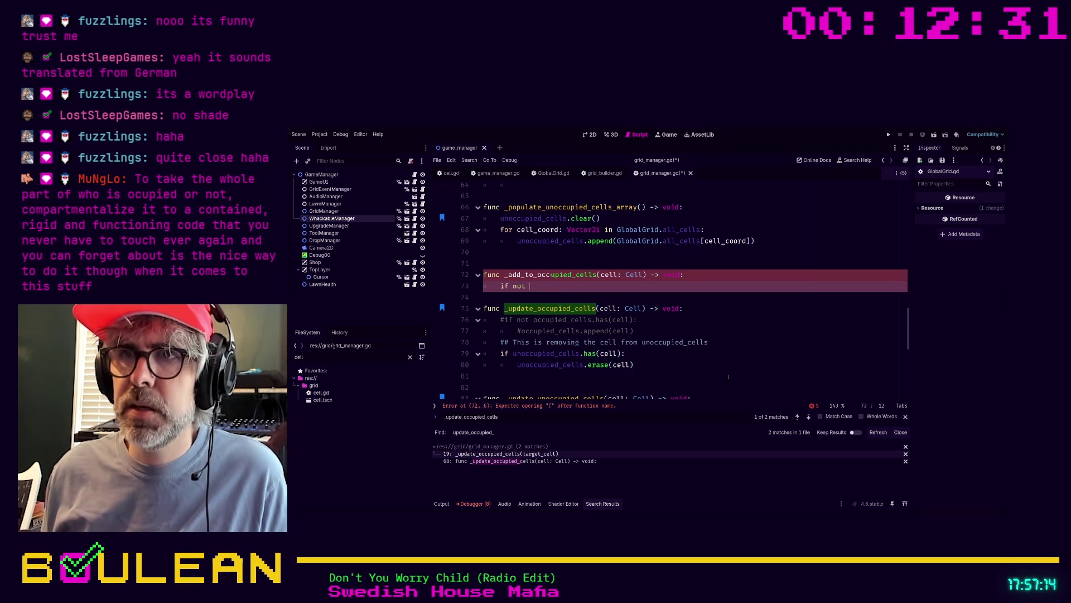
pyautogui.write('occupied')
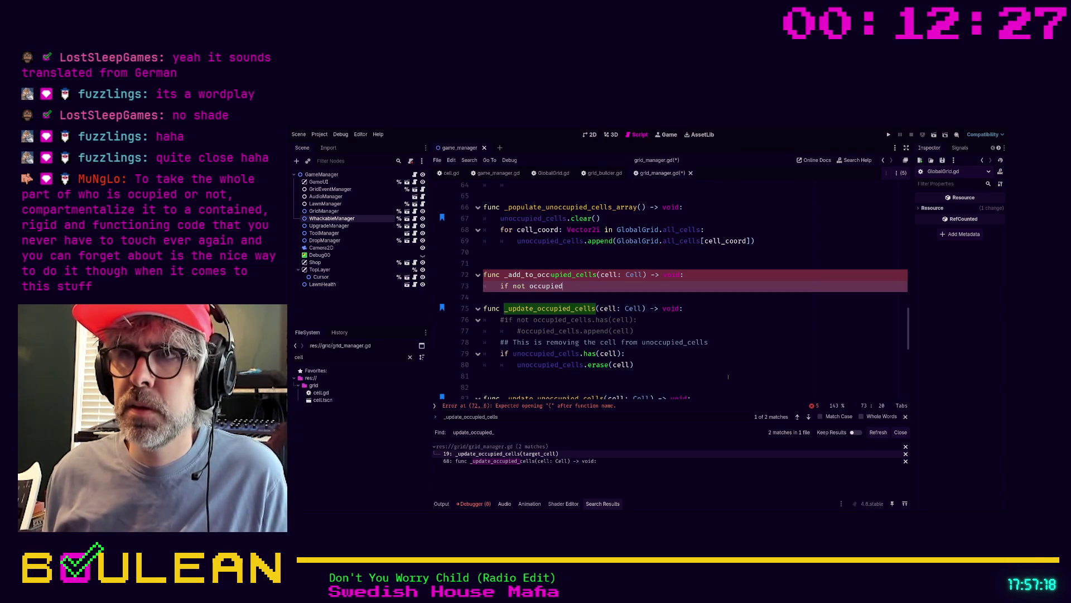
pyautogui.press('Up')
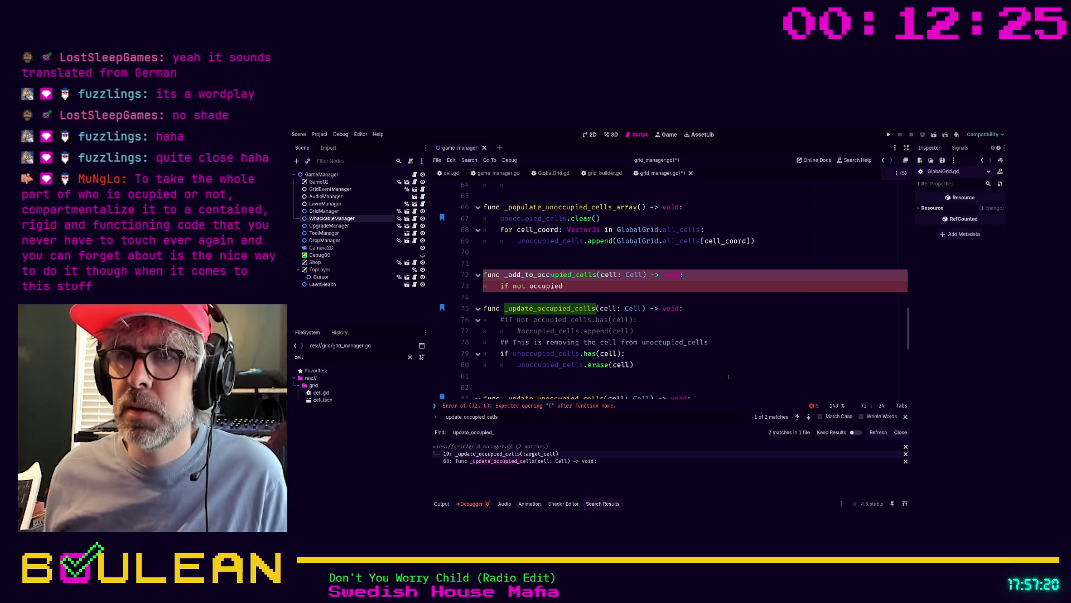
pyautogui.press('Left')
pyautogui.press('Left')
pyautogui.press('Left')
pyautogui.click(575, 290)
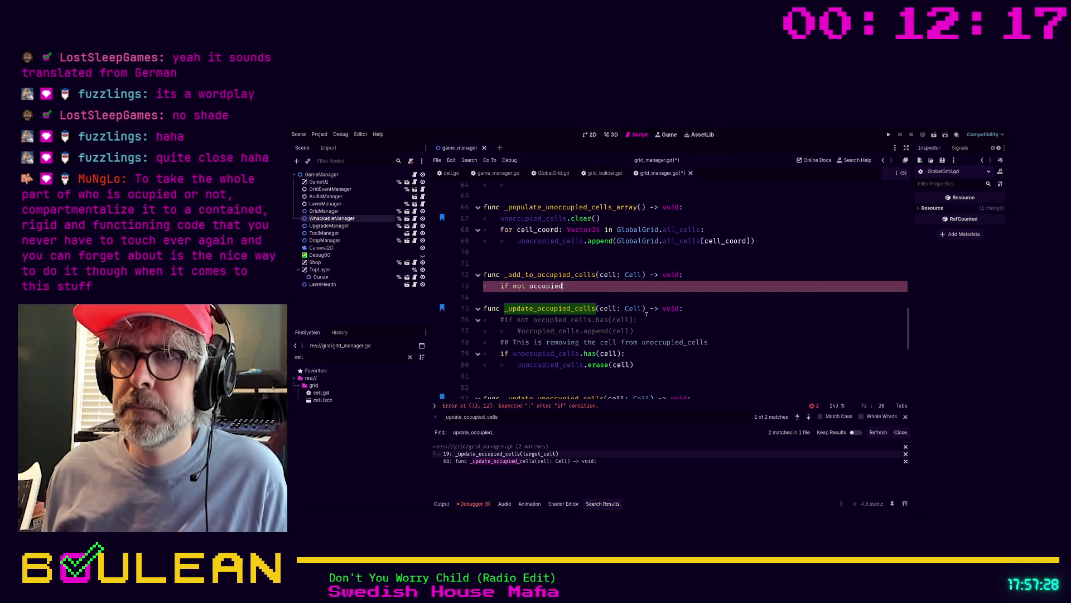
pyautogui.write('_')
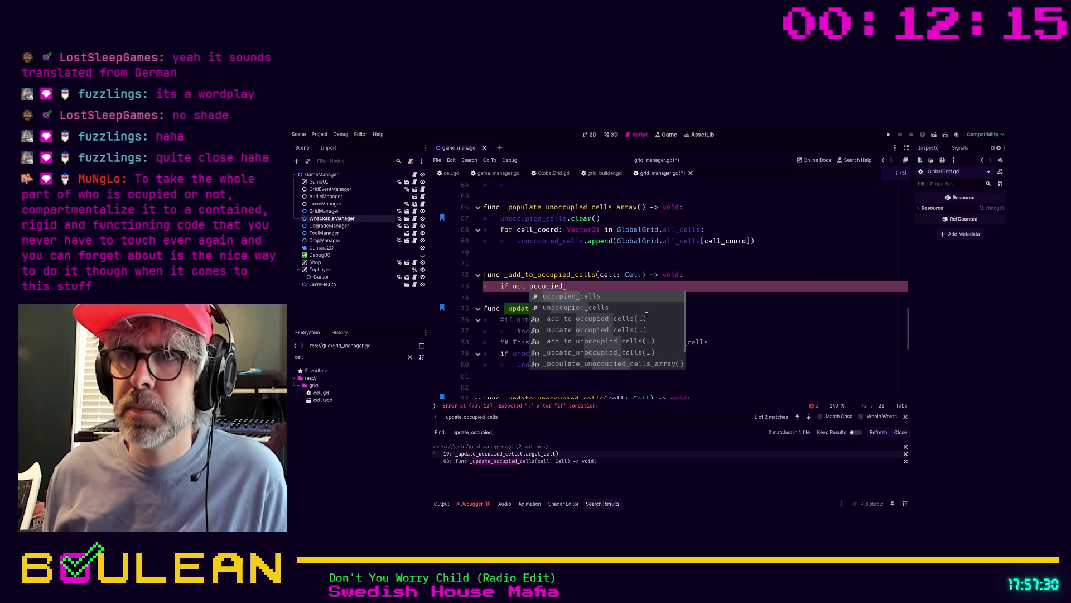
pyautogui.press('Return')
pyautogui.write('.has(c')
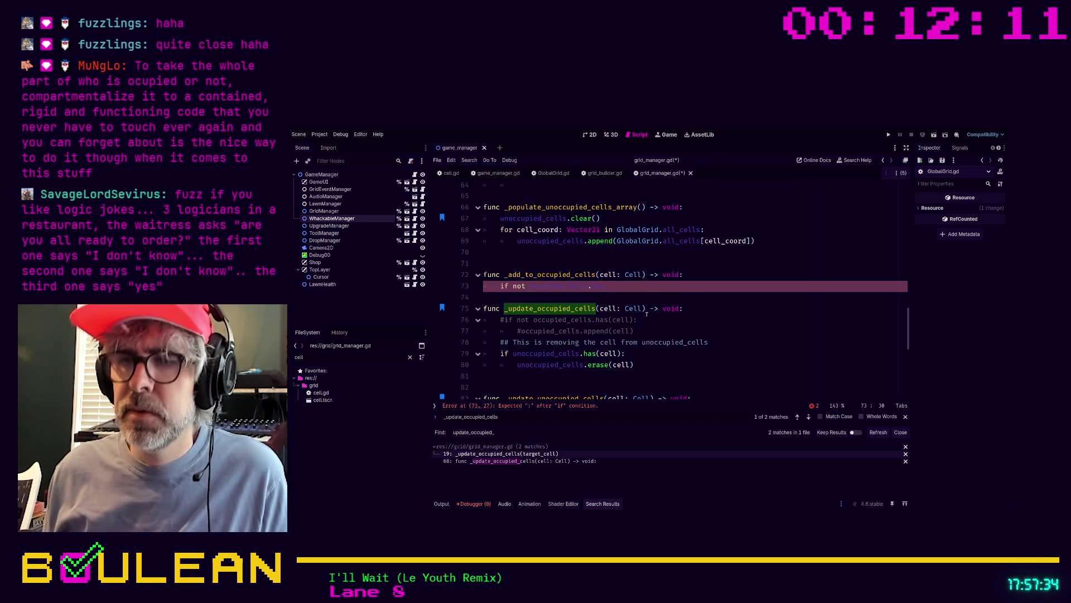
pyautogui.press('BackSpace')
pyautogui.write('cell)')
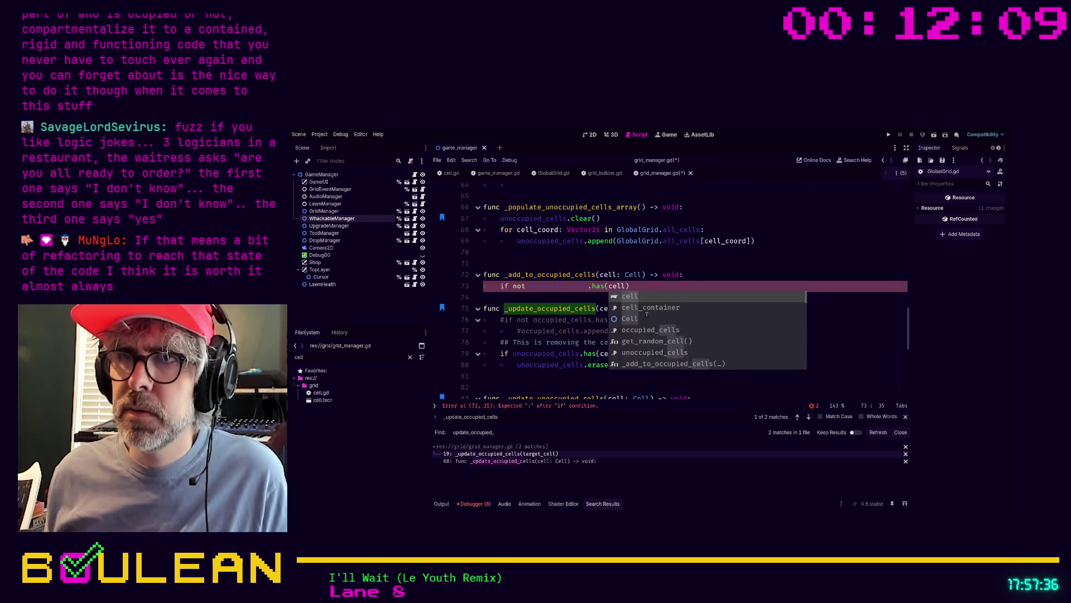
pyautogui.write(':')
# Add occupied_cells.append(cell) inside the if and leave blank lines below the function
pyautogui.press('Return')
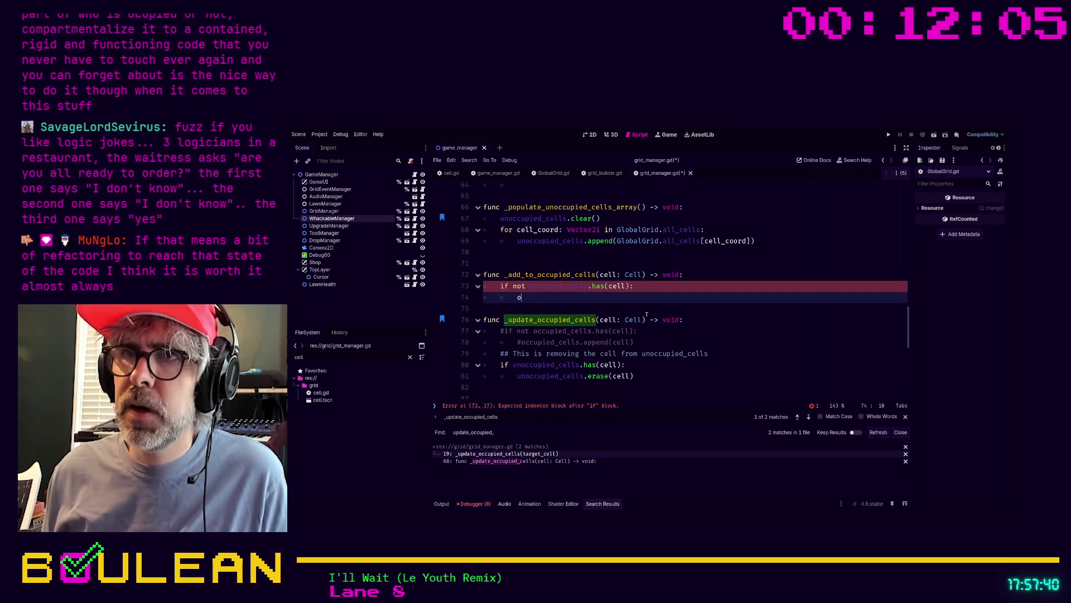
pyautogui.write('ccupi')
pyautogui.press('Return')
pyautogui.write('.')
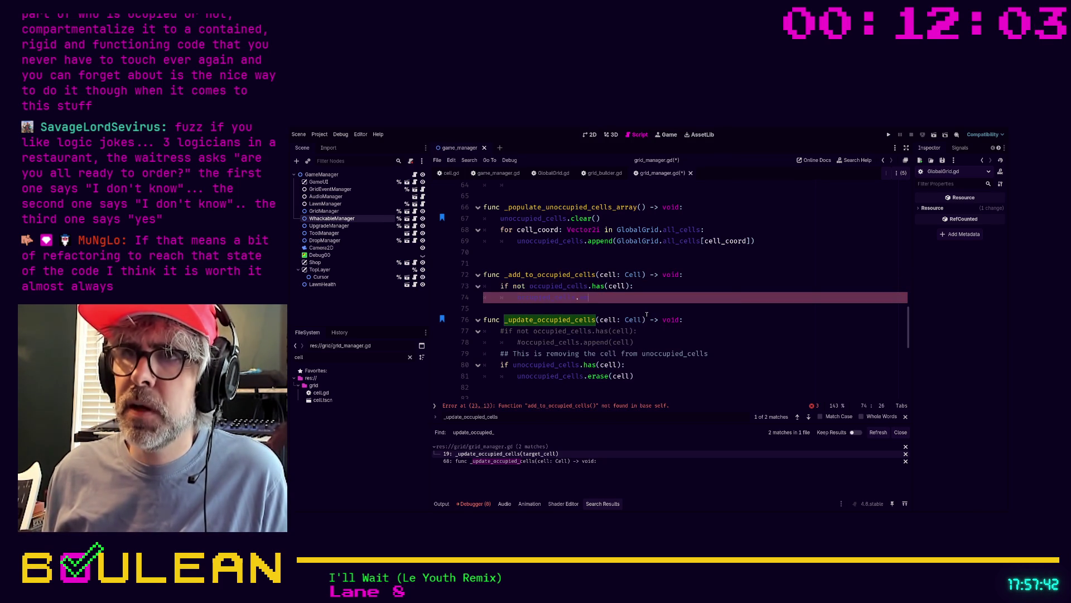
pyautogui.write('ap')
pyautogui.press('Return')
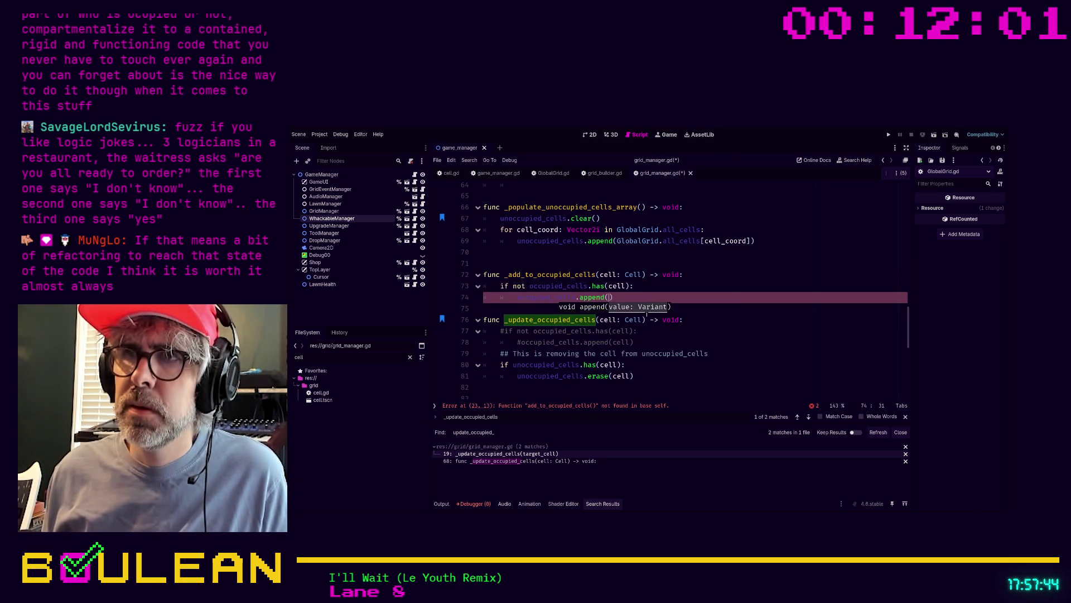
pyautogui.write('cell')
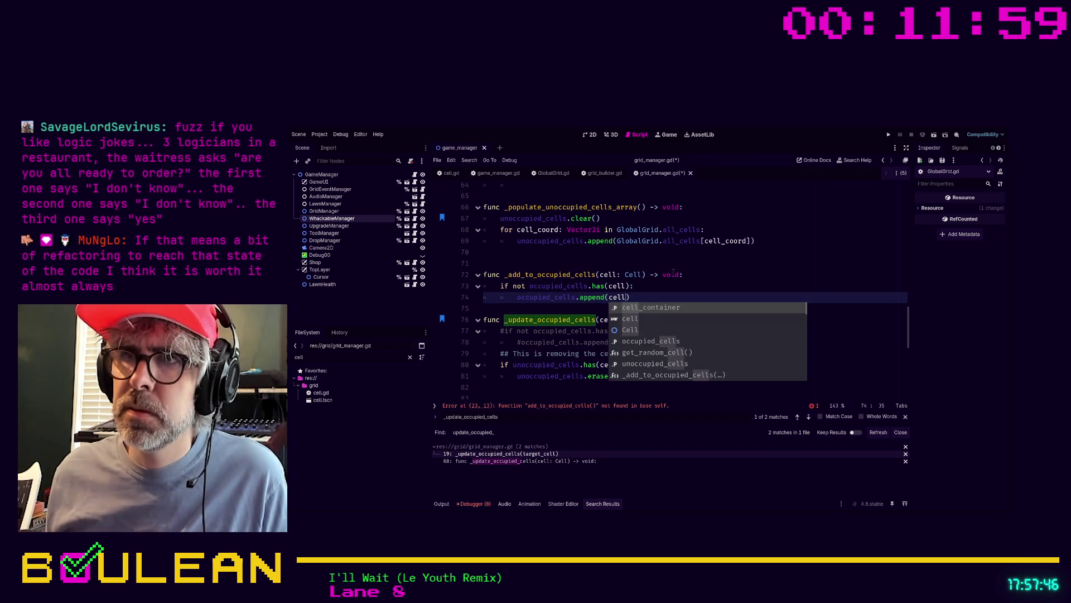
pyautogui.write(')')
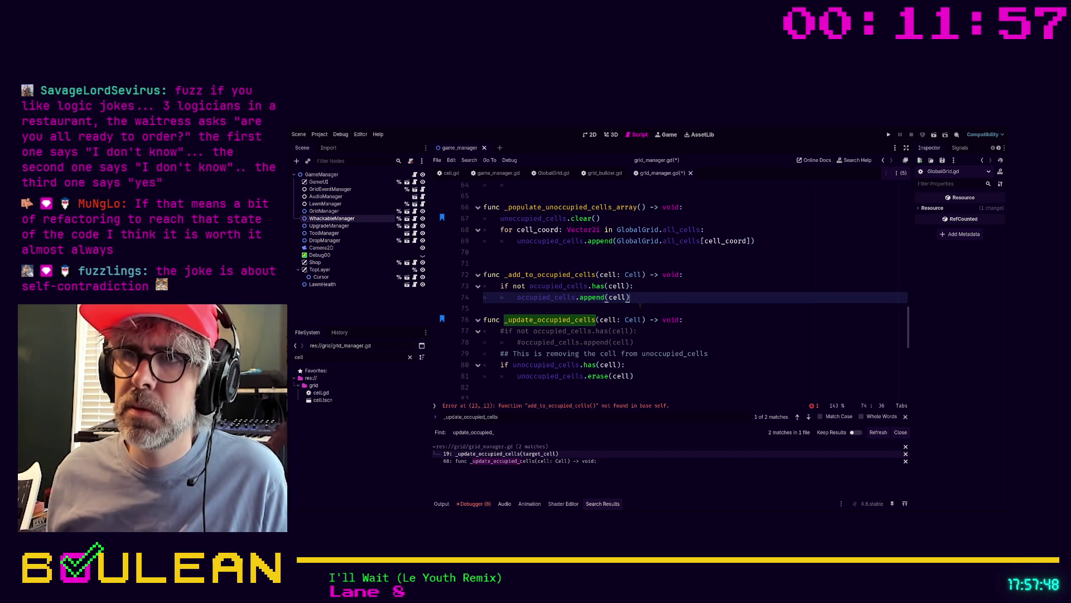
pyautogui.click(641, 306)
pyautogui.press('Return')
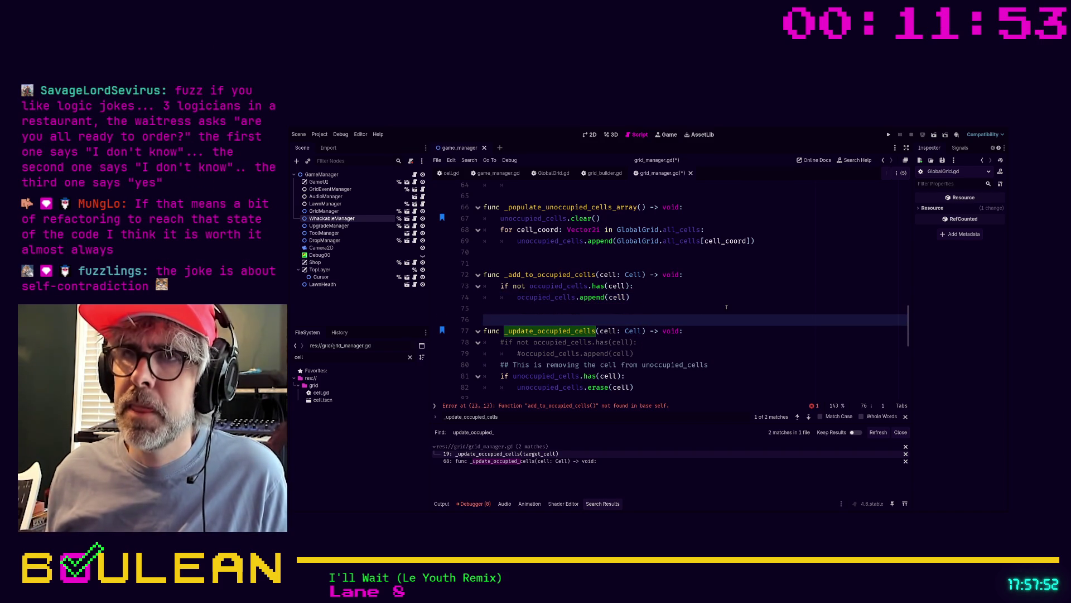
pyautogui.press('Return')
pyautogui.press('Return')
pyautogui.press('Return')
# Add func _remove_from_occupied_cells(cell: Cell) -> void: with an if occupied_cells.has(cell): check
pyautogui.press('Up')
pyautogui.press('Up')
pyautogui.write('func')
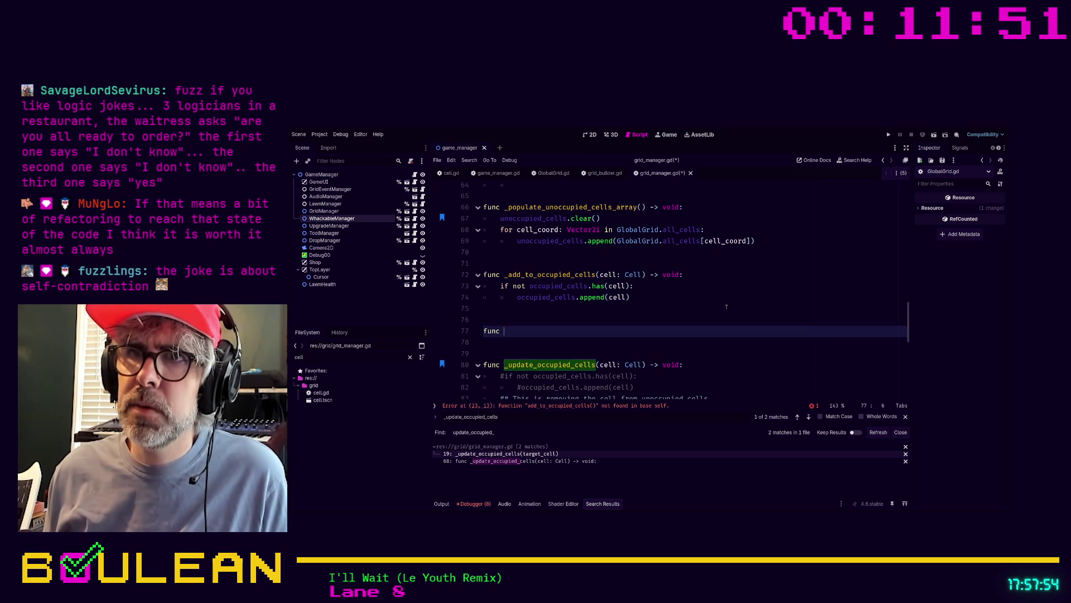
pyautogui.write(' _remove')
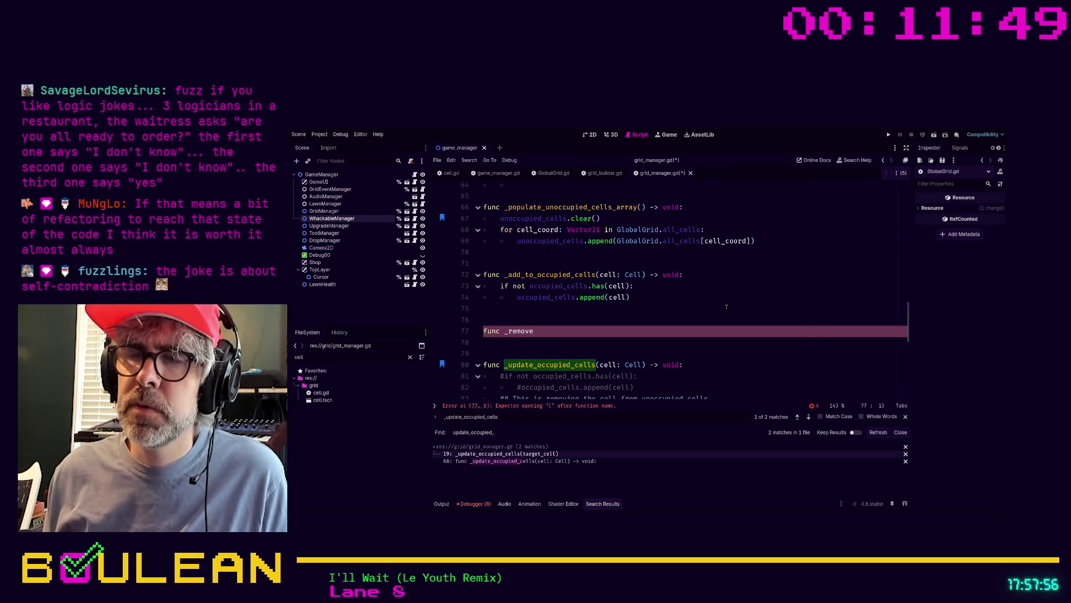
pyautogui.write('_')
pyautogui.write('from')
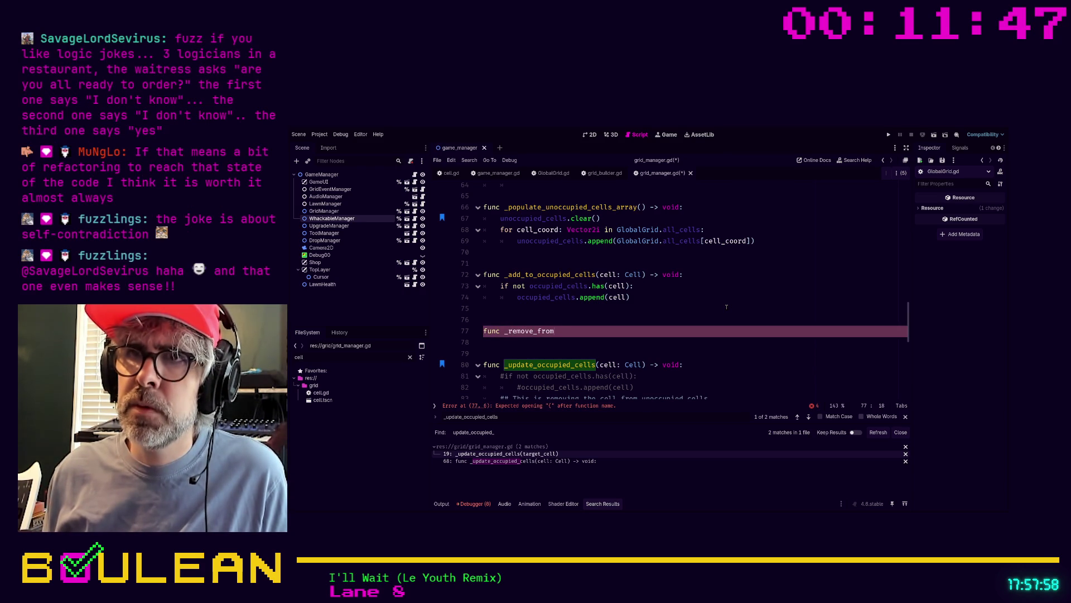
pyautogui.write('_occupied')
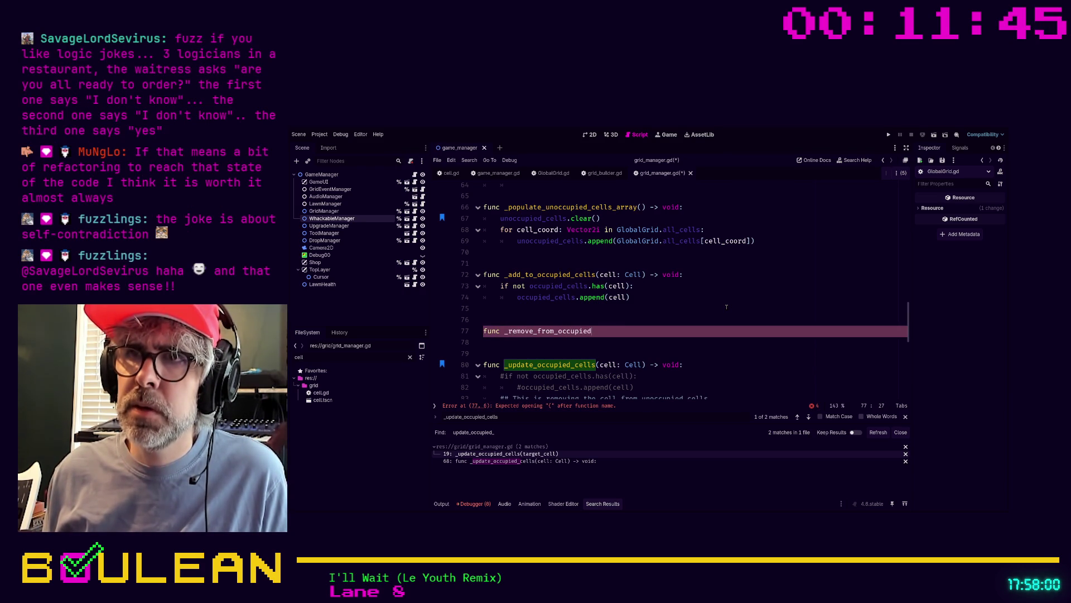
pyautogui.write('_cells(cell: ')
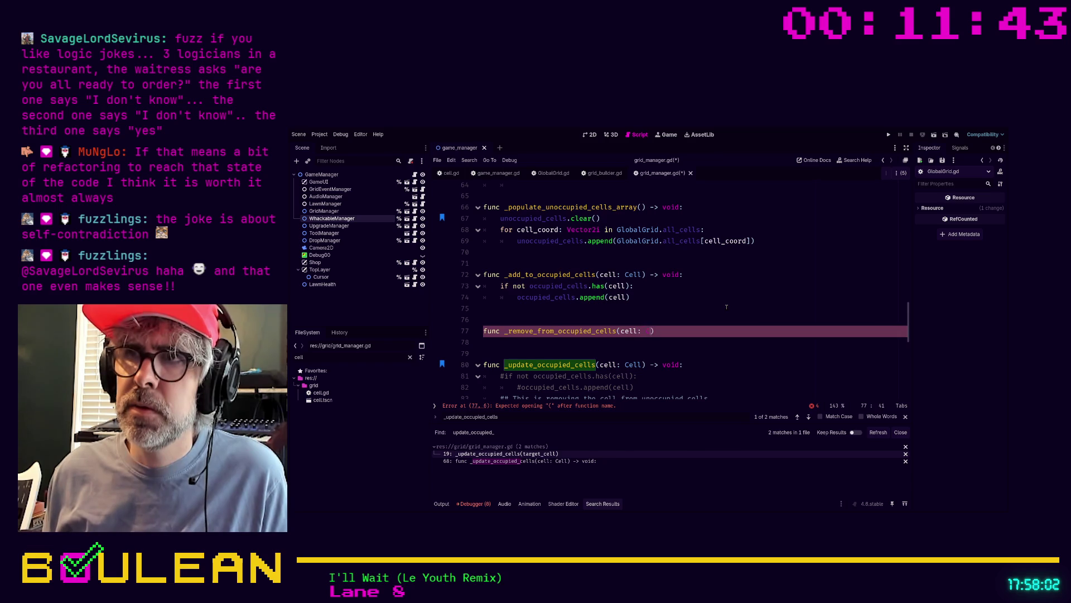
pyautogui.write('Cell) -> void')
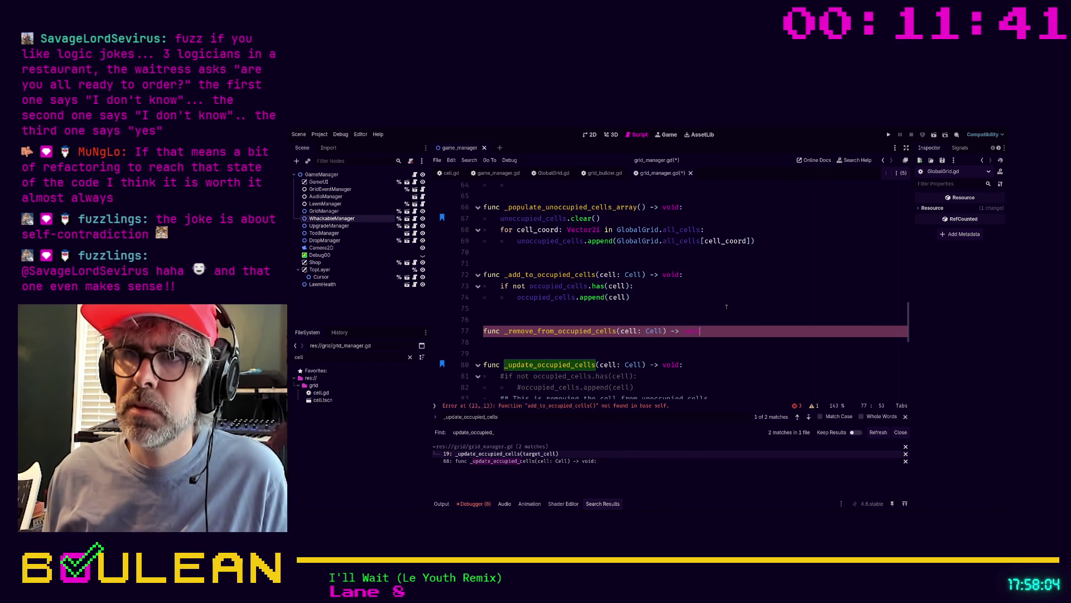
pyautogui.write(':')
pyautogui.press('Return')
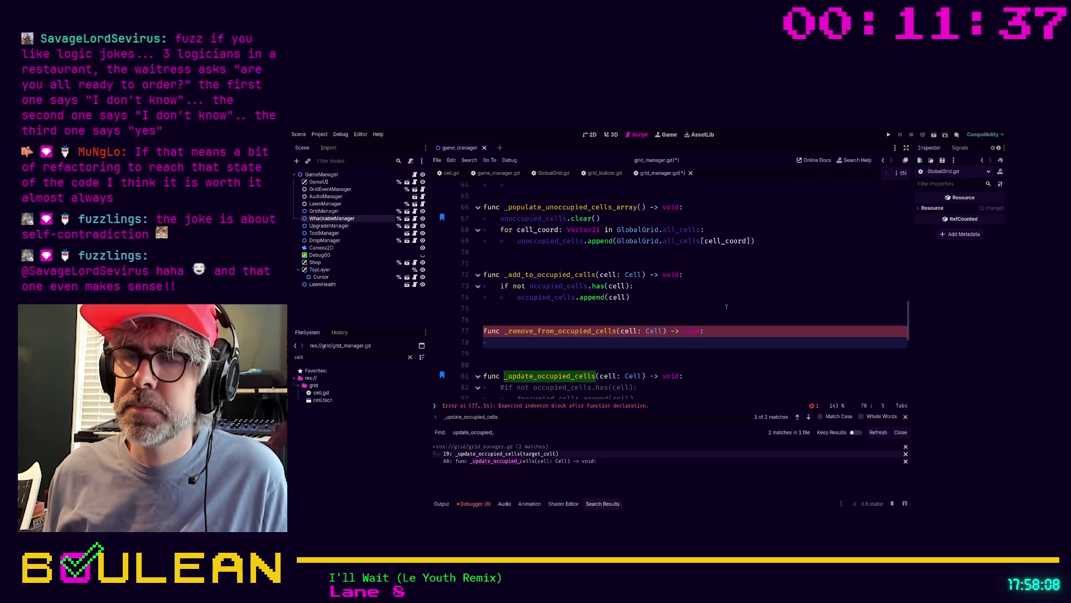
pyautogui.write('if occu')
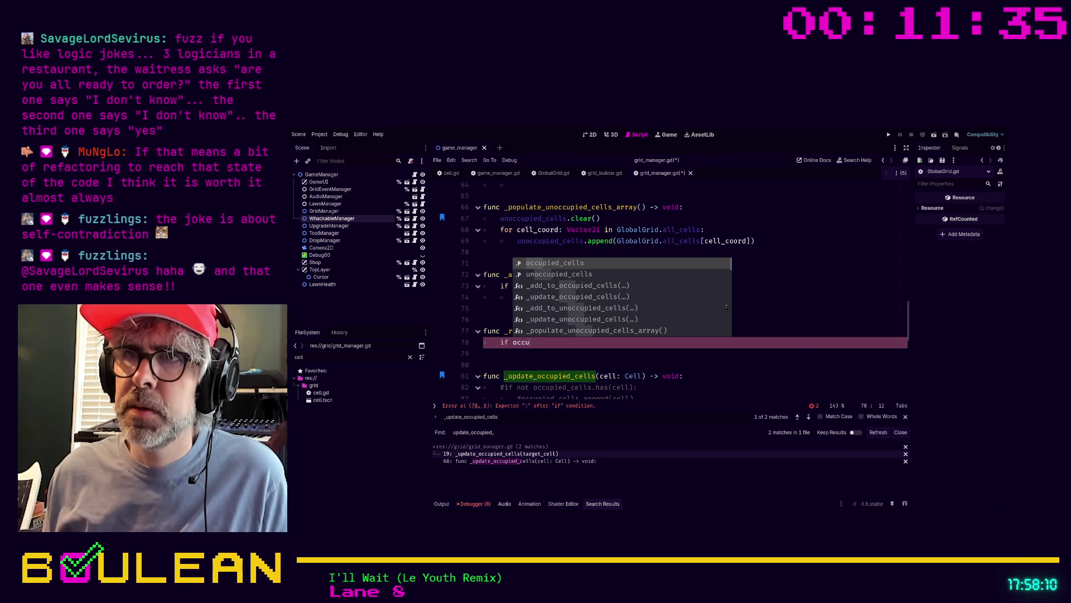
pyautogui.press('Return')
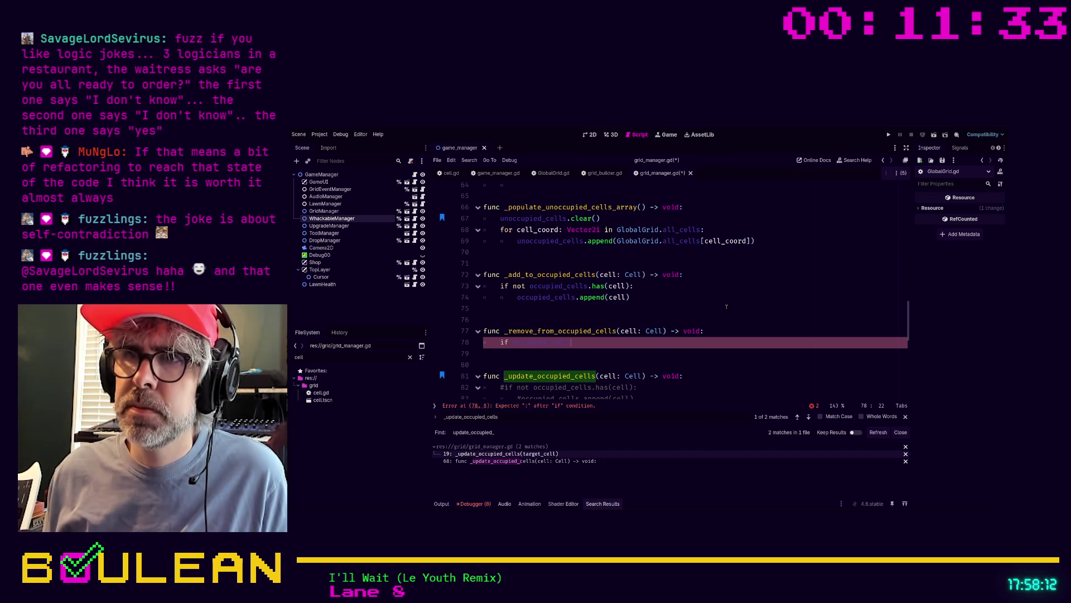
pyautogui.write('.has(cell')
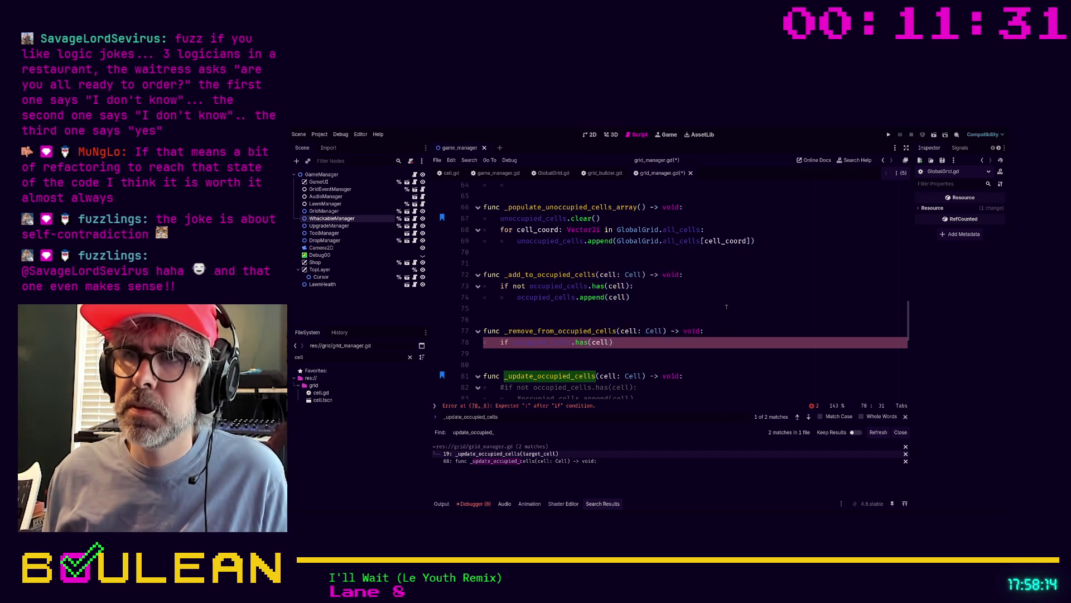
pyautogui.write(')')
pyautogui.press('Return')
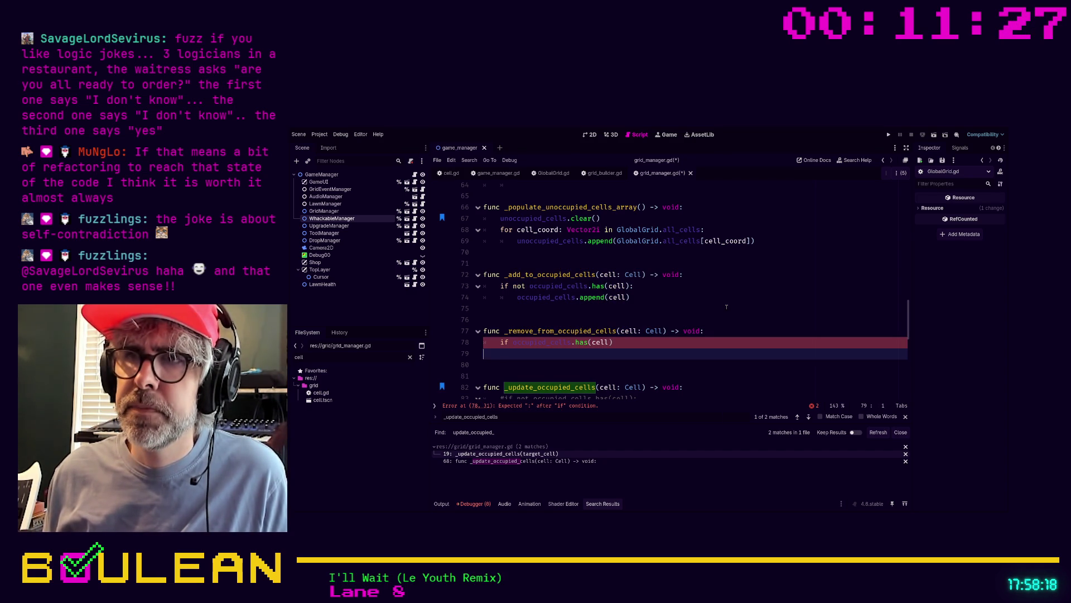
pyautogui.press('BackSpace')
pyautogui.press('BackSpace')
pyautogui.write(':')
# Inside the if, call occupied_cells.erase(cell)
pyautogui.press('Return')
pyautogui.write('occupied')
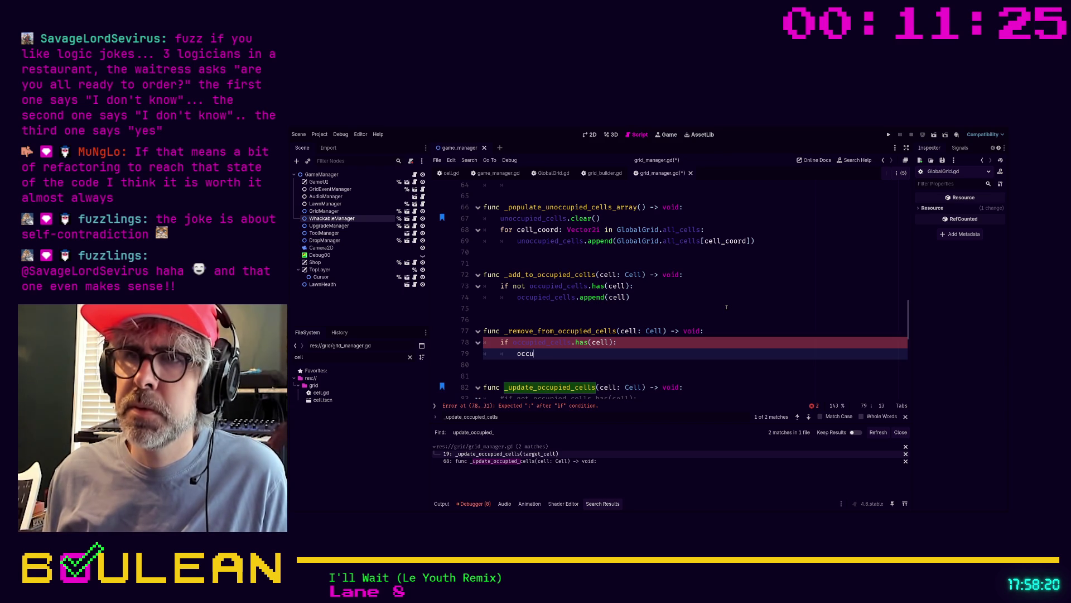
pyautogui.press('Return')
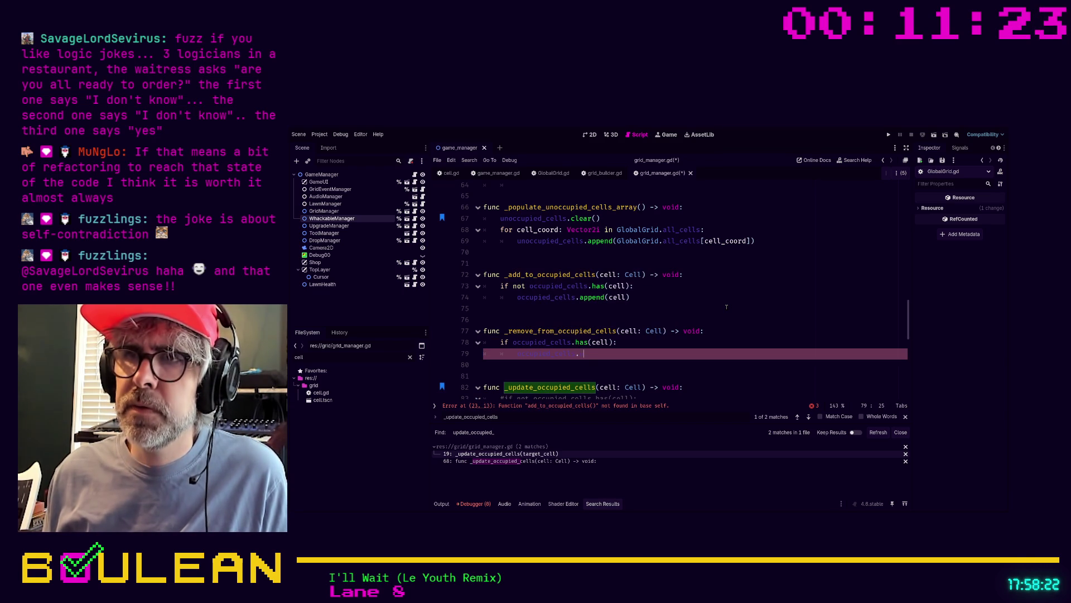
pyautogui.write('.er')
pyautogui.press('Return')
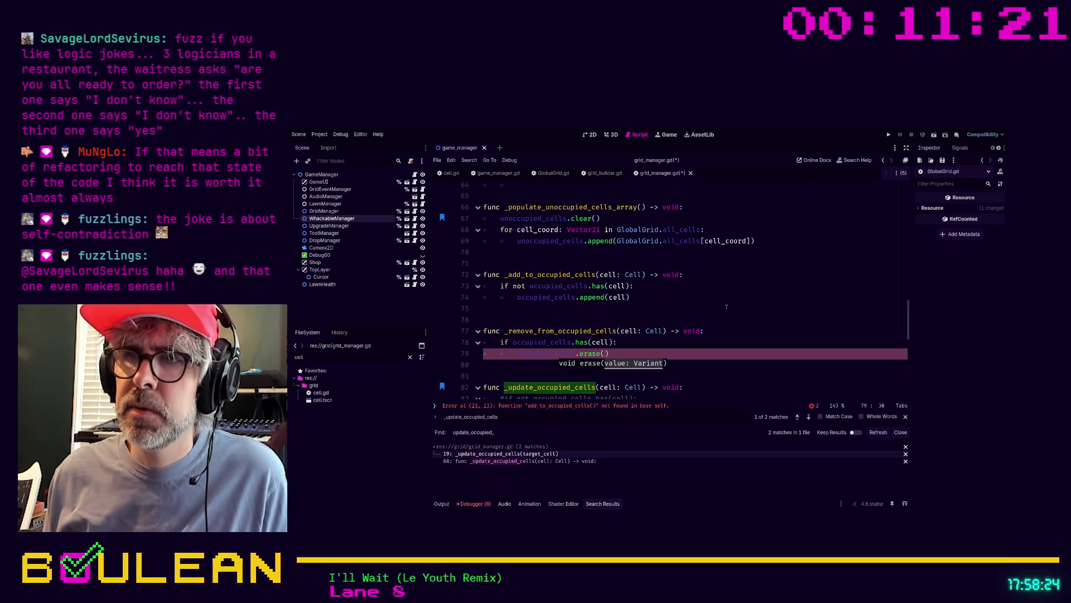
pyautogui.write('cell')
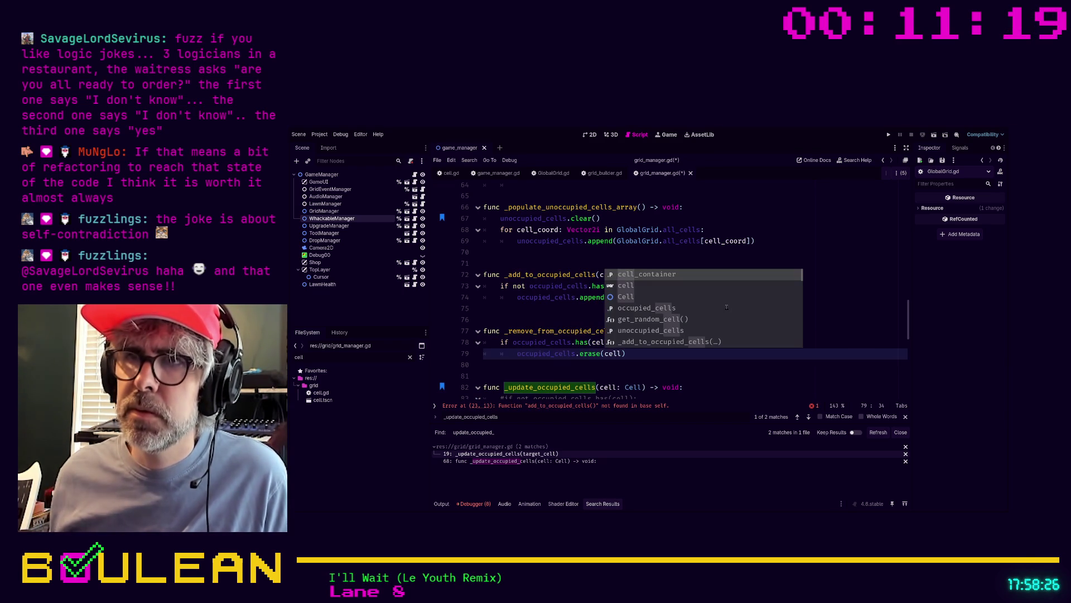
pyautogui.click(614, 364)
pyautogui.scroll(-1, 614, 352)
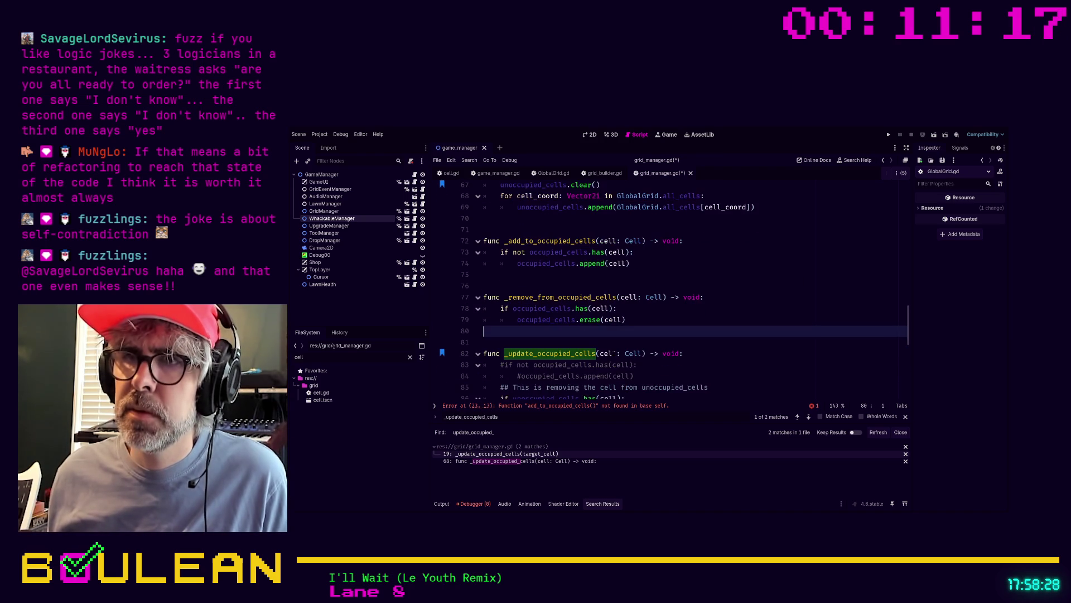
pyautogui.press('Down')
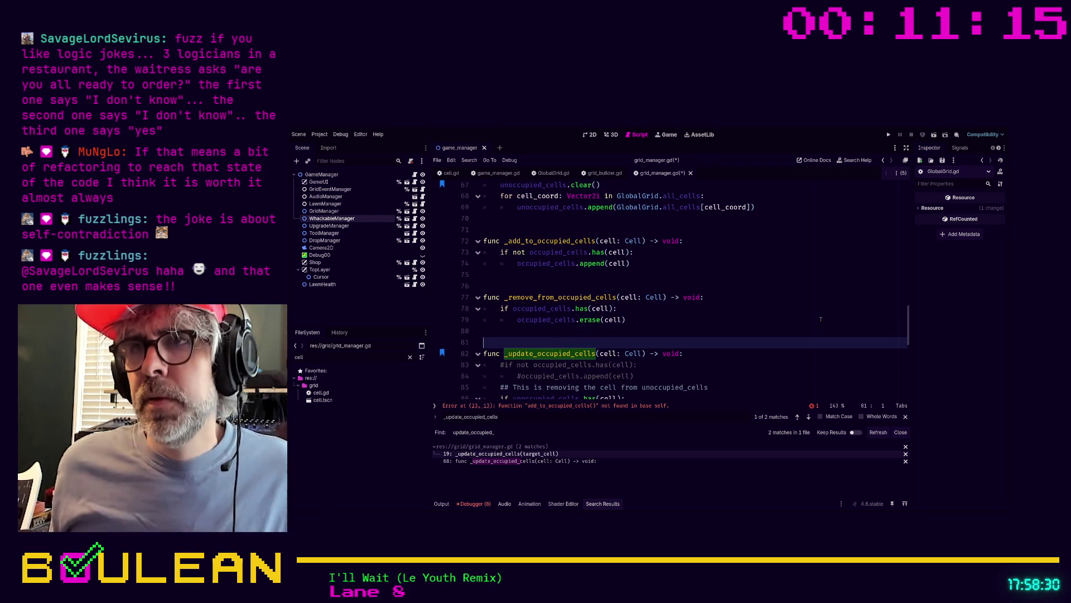
pyautogui.scroll(5, 821, 319)
# Rename the add_to_grid call to _add_to_occupied_cells on line 23 and save grid_manager.gd
pyautogui.scroll(7, 821, 319)
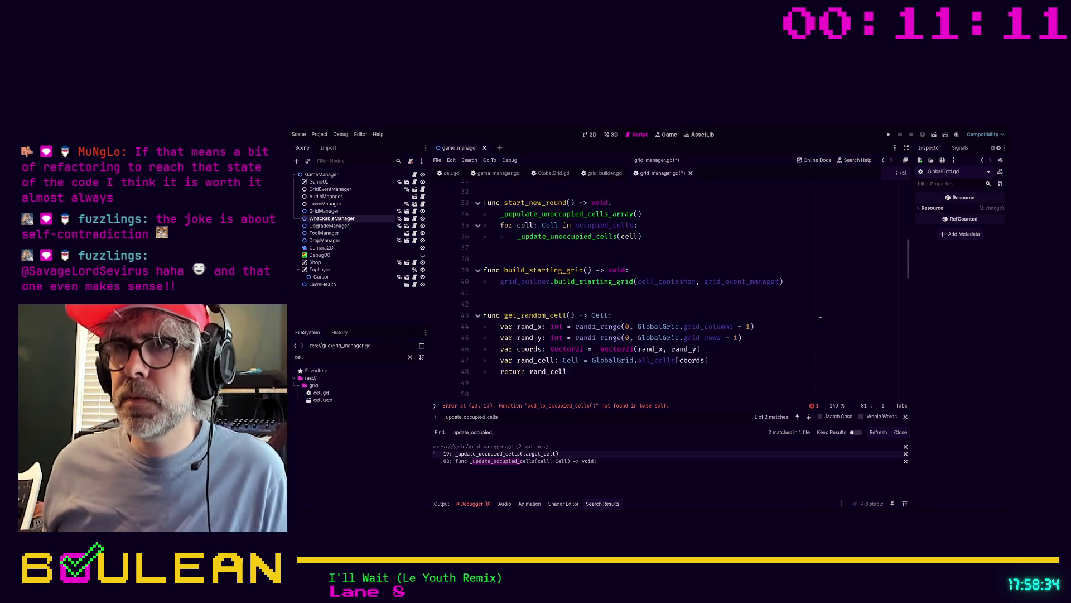
pyautogui.scroll(6, 821, 320)
pyautogui.scroll(1, 821, 320)
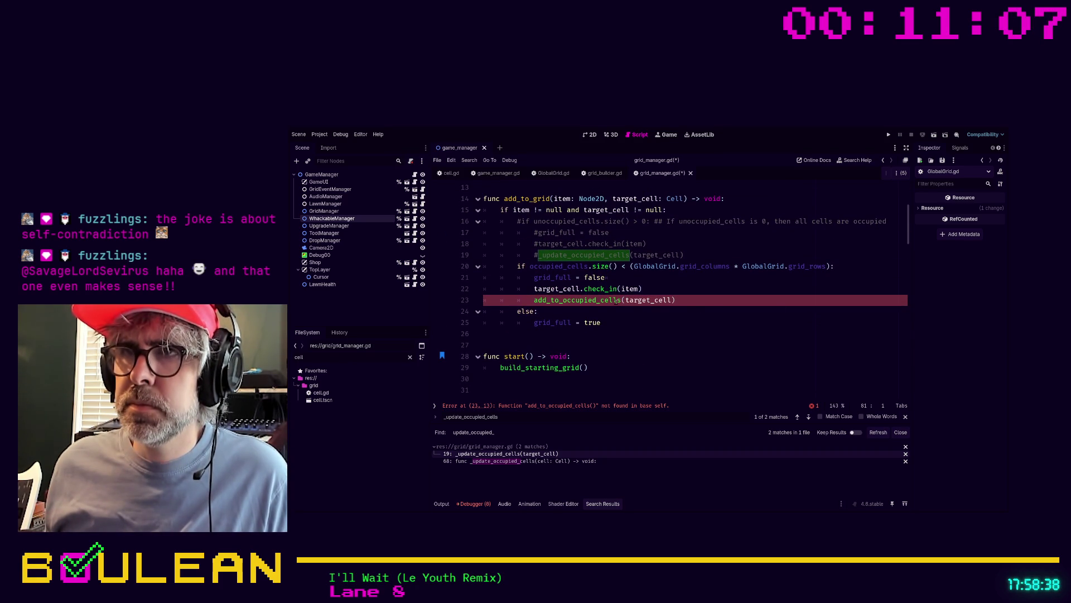
pyautogui.click(535, 301)
pyautogui.write('_')
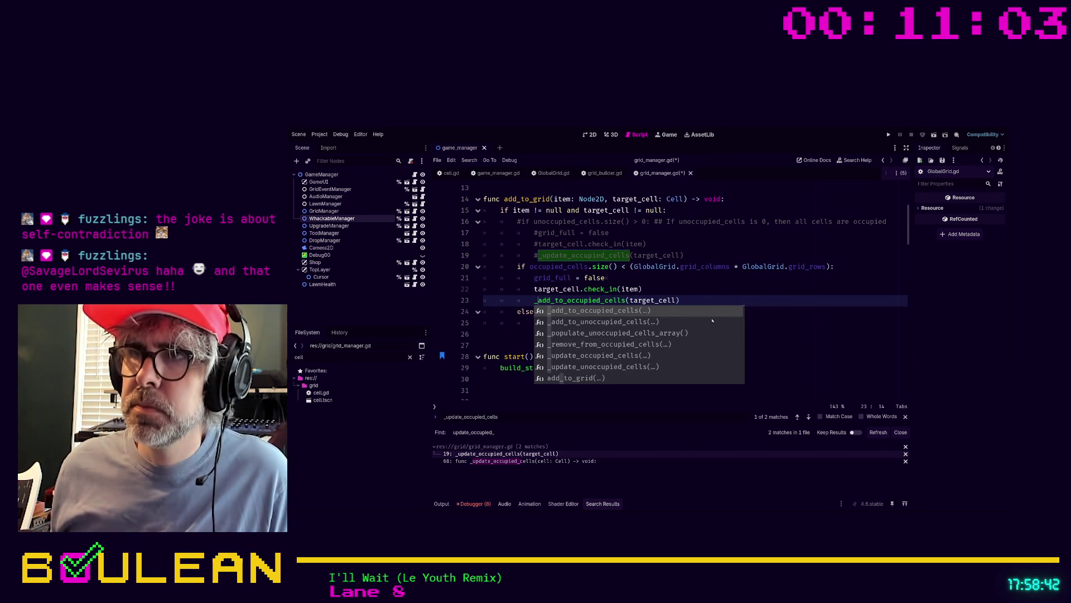
pyautogui.click(715, 301)
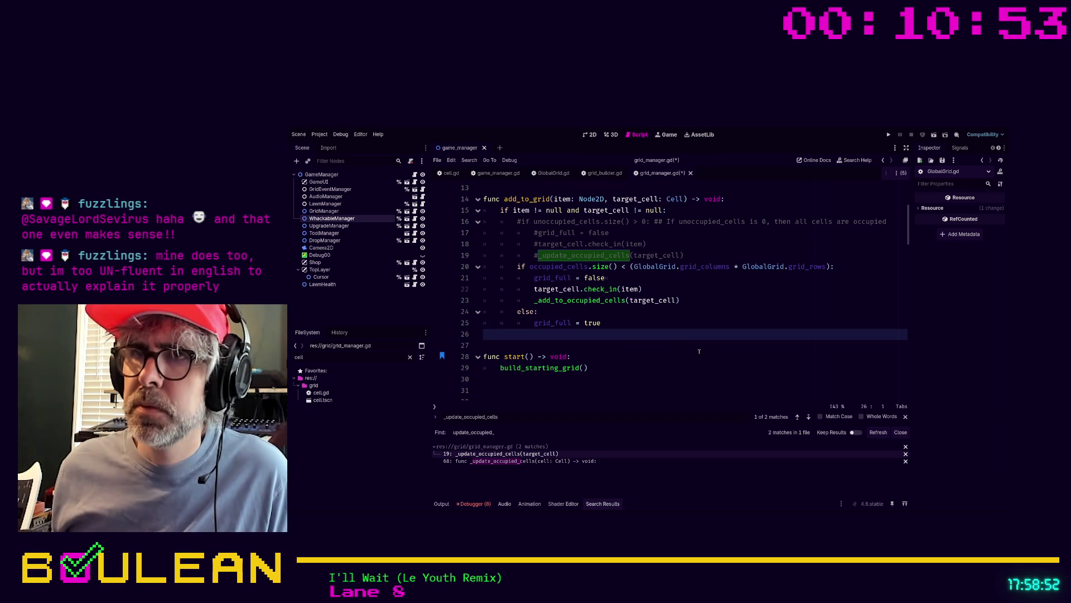
pyautogui.press('Down')
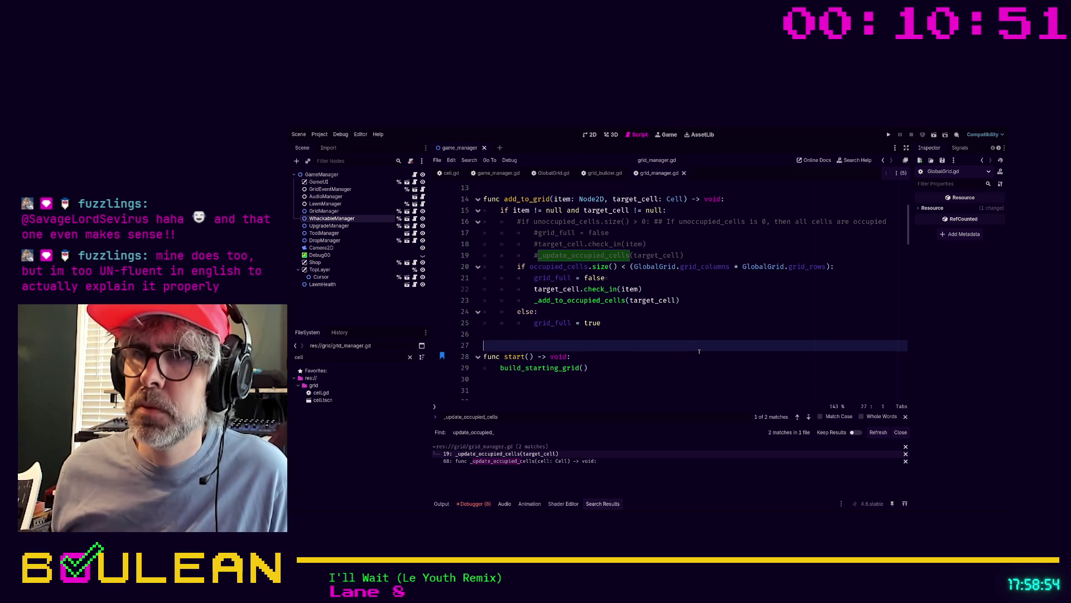
pyautogui.hotkey('ctrl', 's')
# Scroll down through grid_manager.gd to review the functions below add_to_grid
pyautogui.scroll(-1, 675, 307)
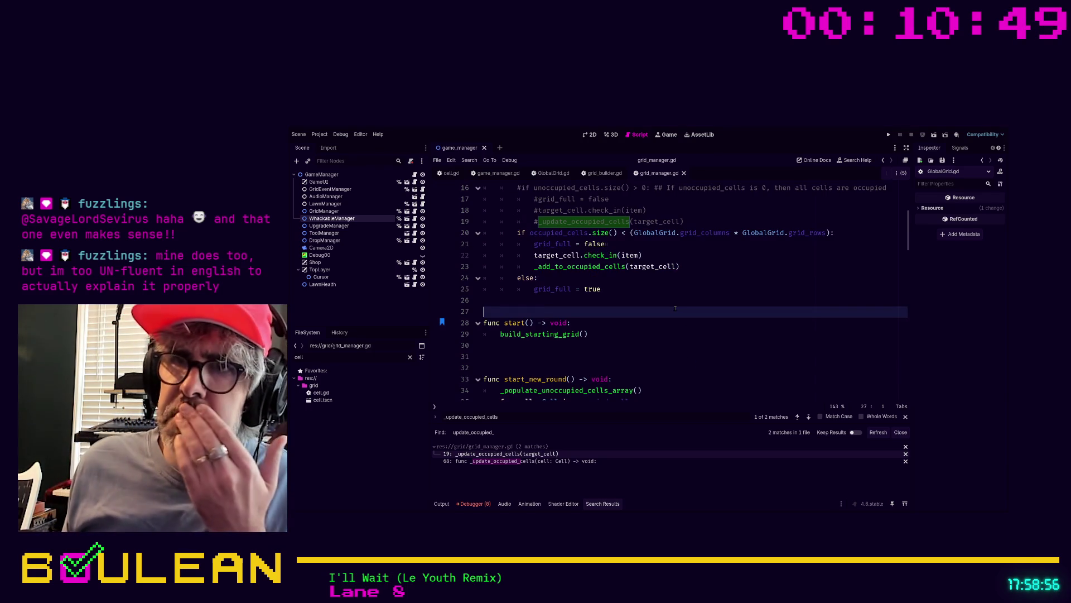
pyautogui.scroll(-4, 675, 308)
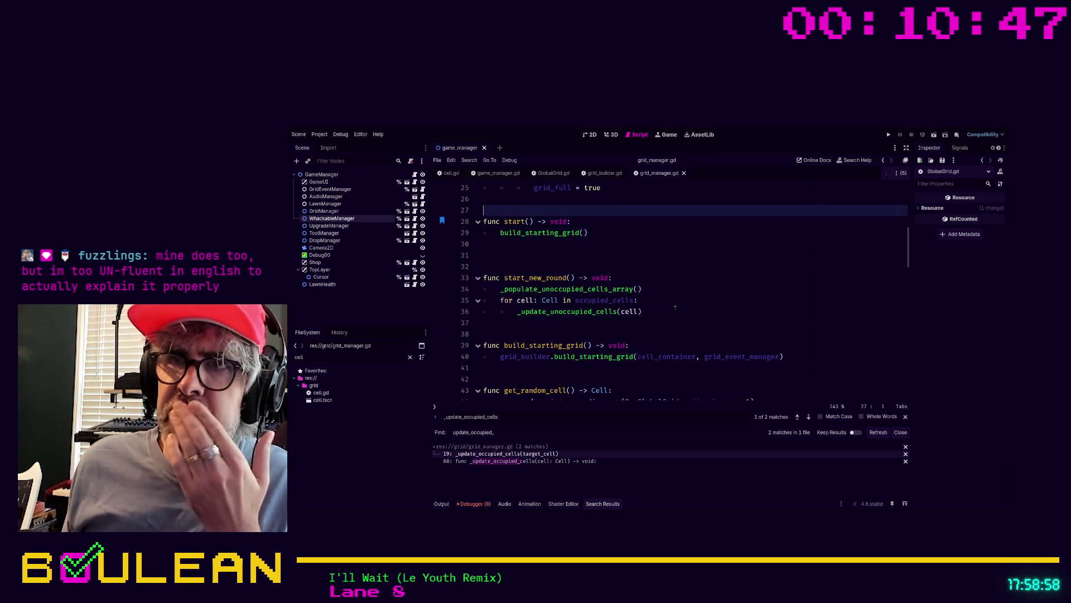
pyautogui.scroll(4, 675, 307)
pyautogui.scroll(2, 675, 308)
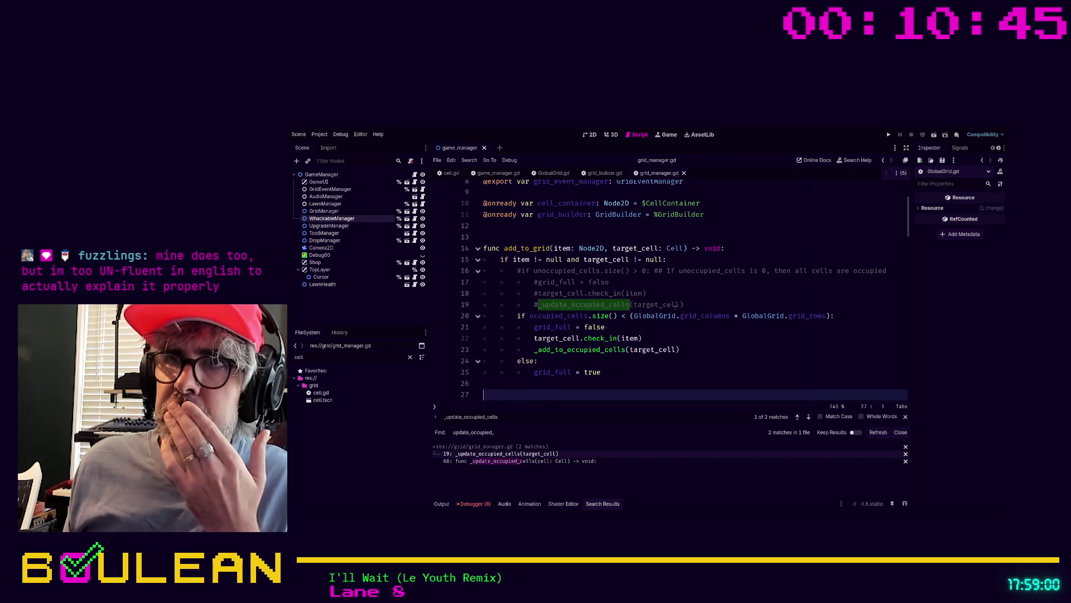
pyautogui.scroll(-3, 675, 308)
pyautogui.scroll(-1, 675, 308)
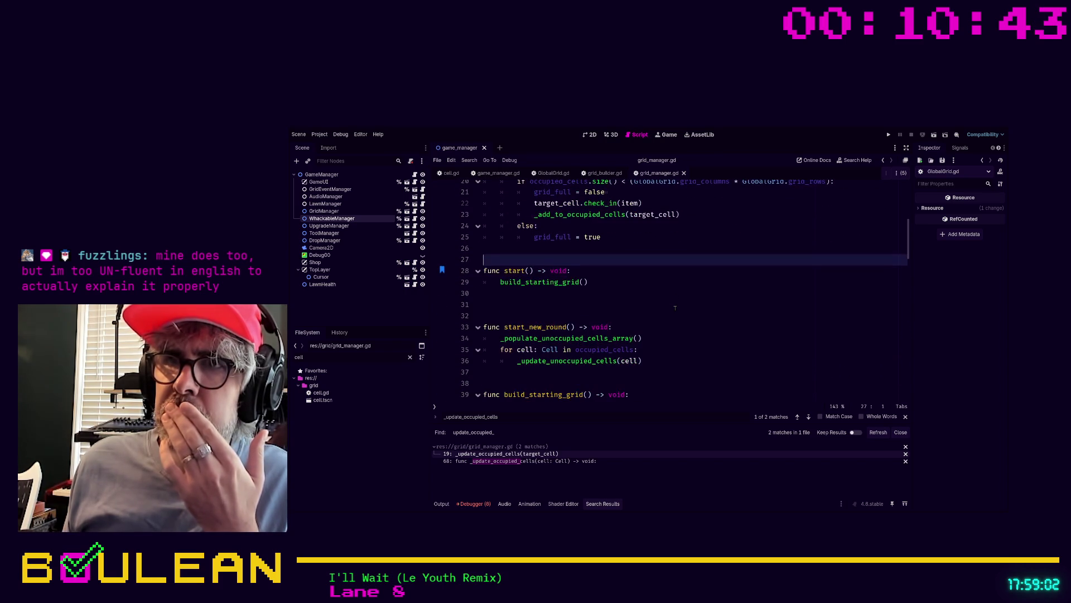
pyautogui.scroll(-1, 675, 307)
pyautogui.scroll(-1, 675, 307)
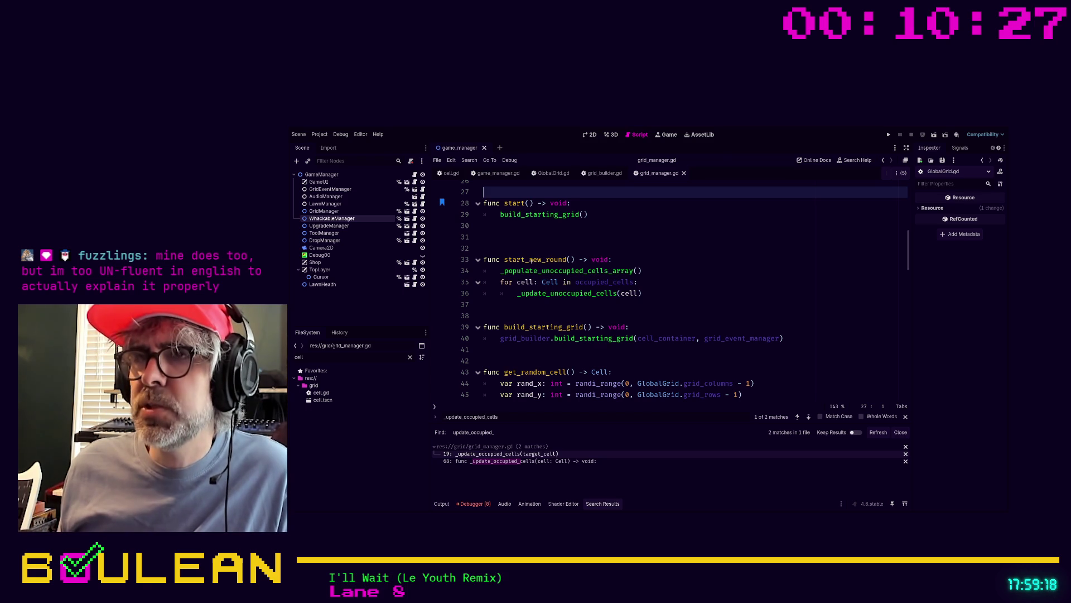
# Comment out the for loop in start_new_round and add occupied_cells.clear() above it
pyautogui.moveTo(659, 295); pyautogui.dragTo(484, 287)
pyautogui.click(485, 285)
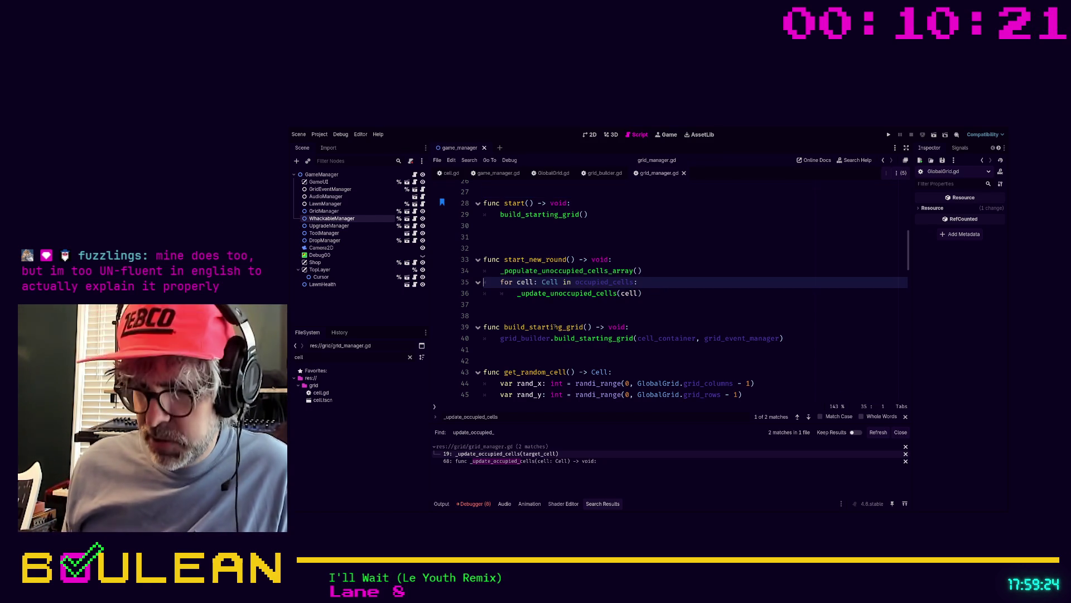
pyautogui.hotkey('ctrl', 'k')
pyautogui.press('Return')
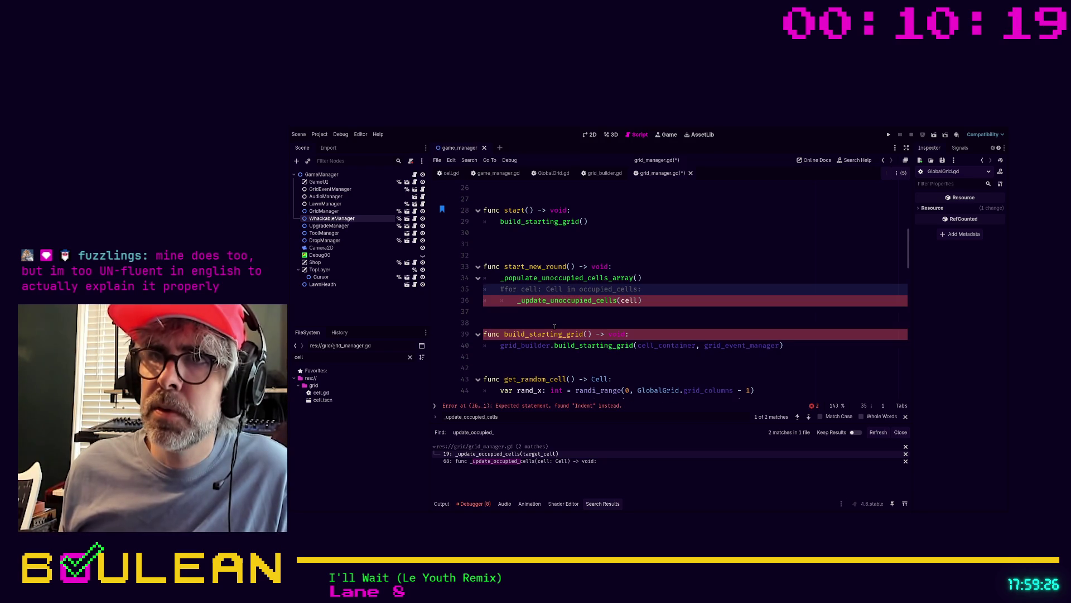
pyautogui.write('oc')
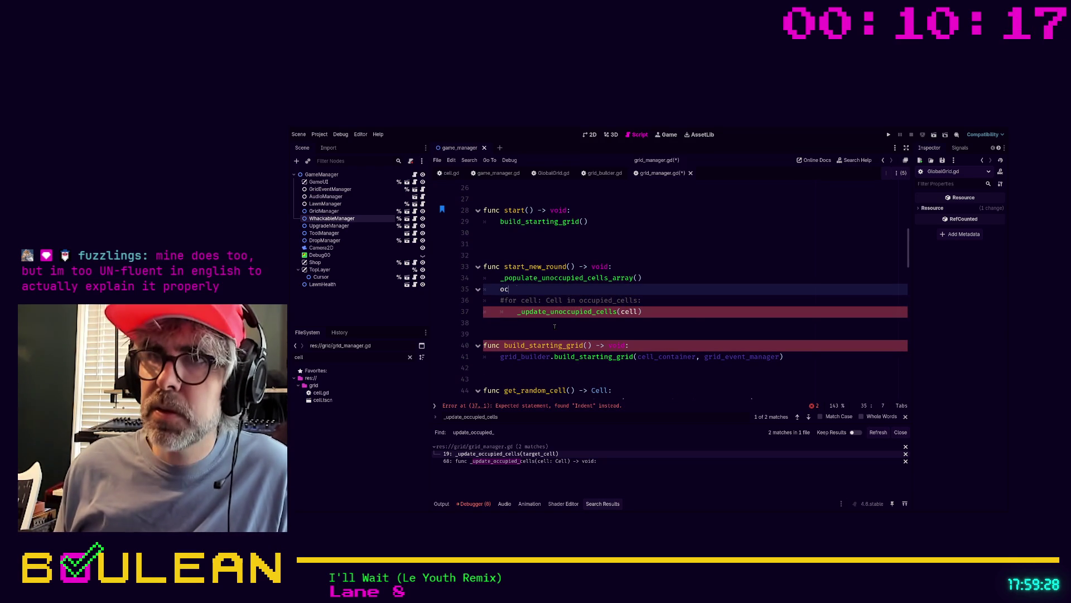
pyautogui.write('uppi')
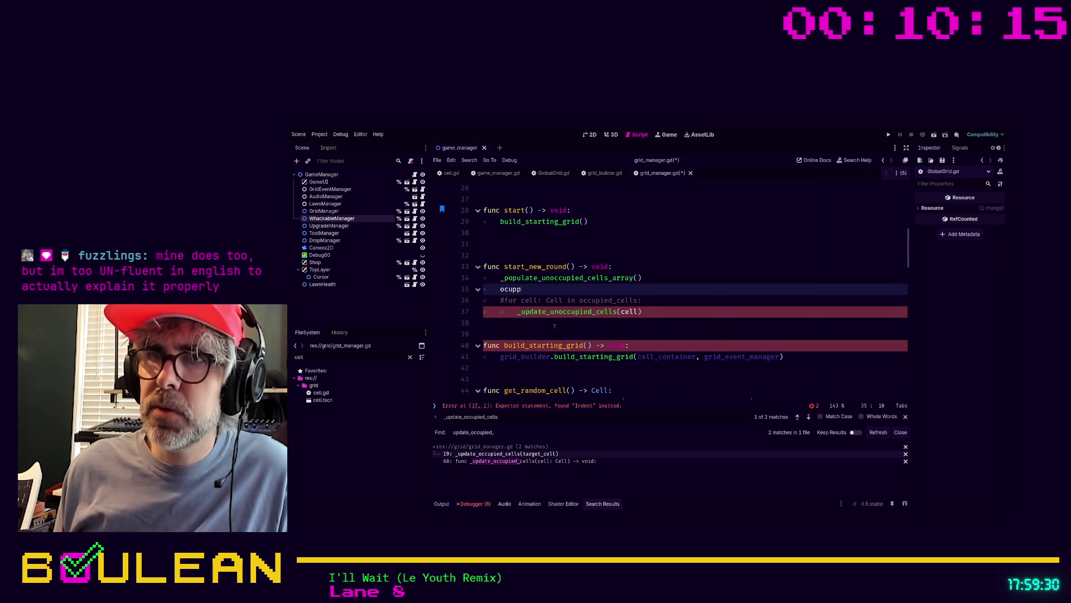
pyautogui.press('BackSpace')
pyautogui.press('BackSpace')
pyautogui.press('BackSpace')
pyautogui.write('cu')
pyautogui.press('Return')
pyautogui.write('.clear')
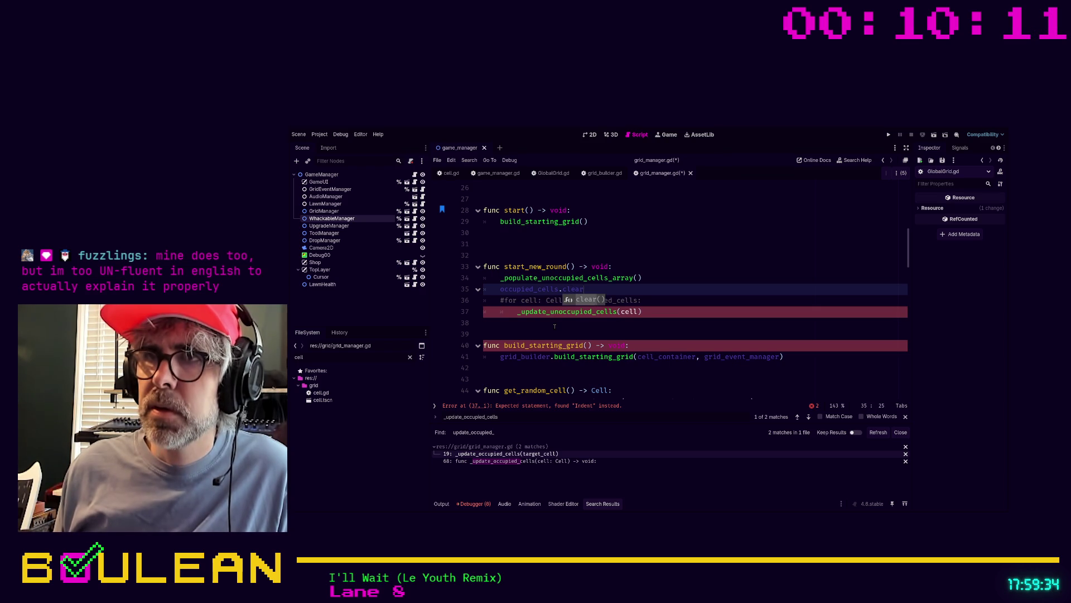
pyautogui.press('Return')
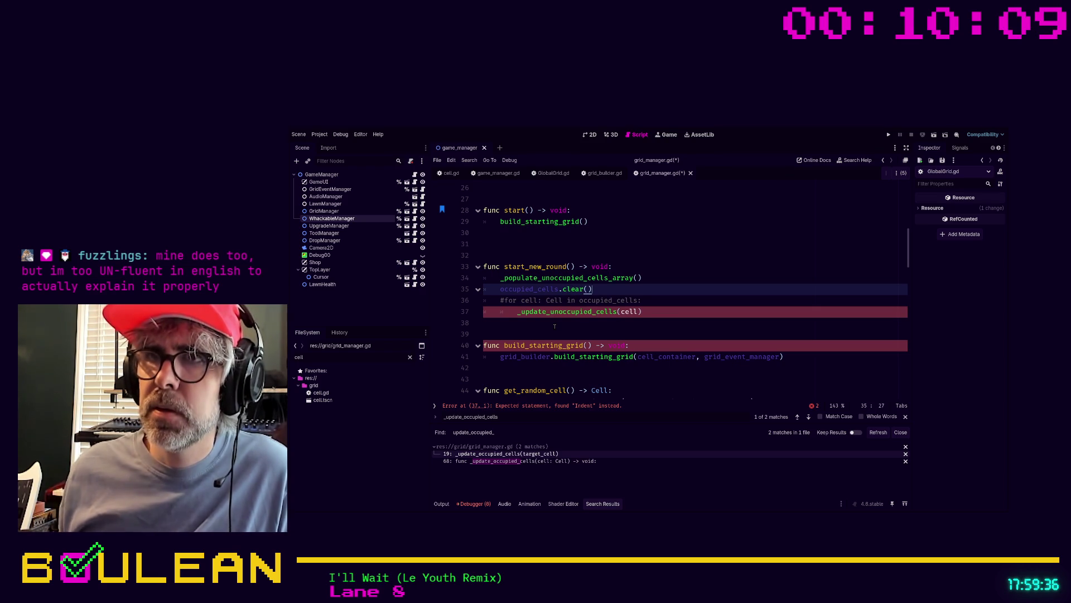
# Comment out the _update_unoccupied_cells(cell) call on line 37
pyautogui.click(690, 310)
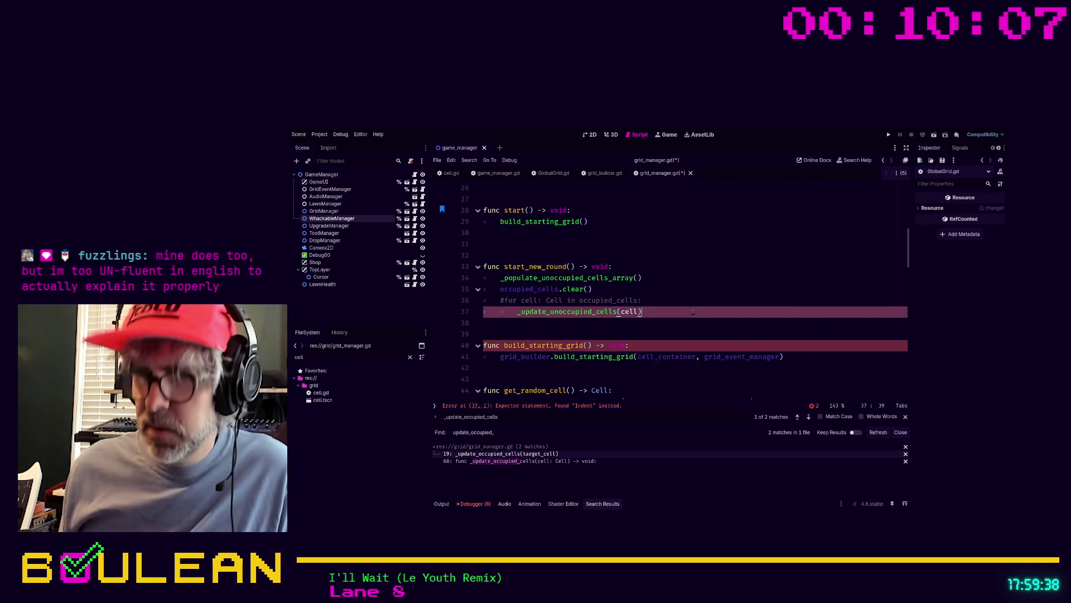
pyautogui.hotkey('ctrl', 'k')
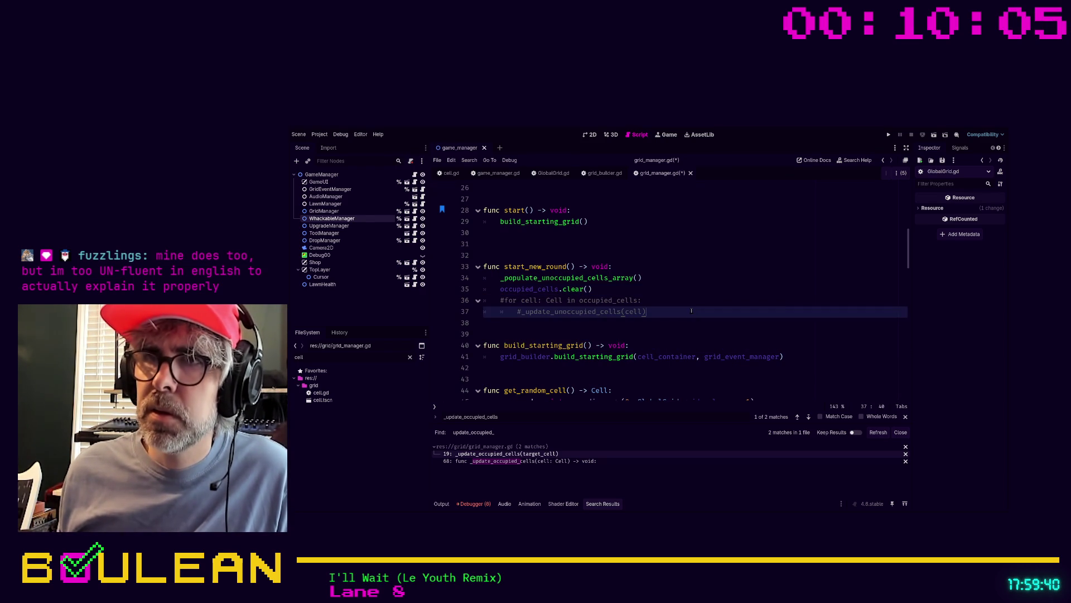
pyautogui.scroll(-1, 548, 295)
pyautogui.click(547, 295)
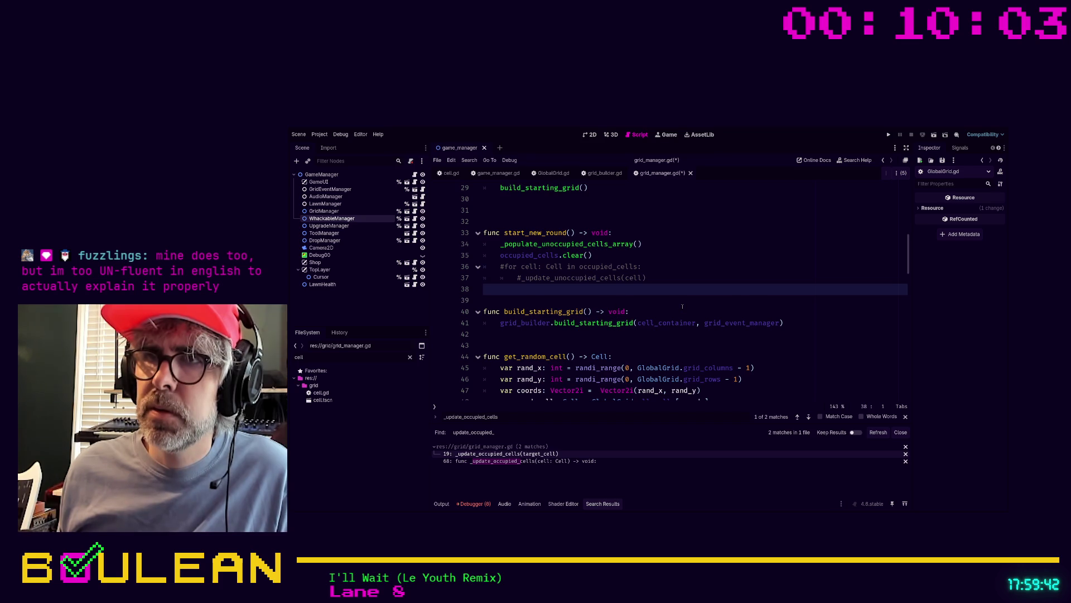
pyautogui.scroll(-1, 682, 306)
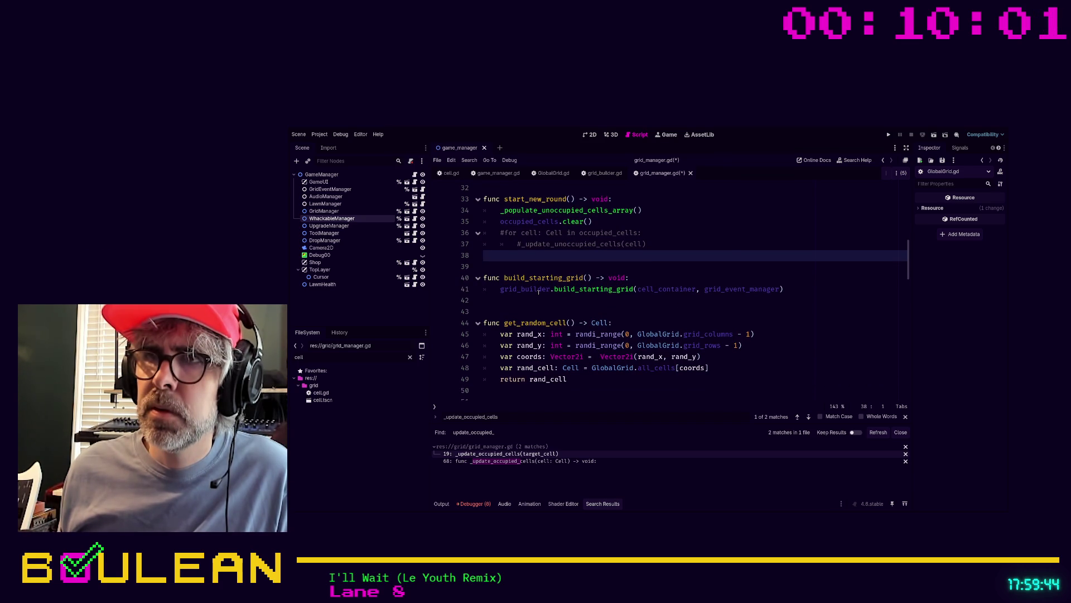
pyautogui.scroll(-1, 630, 272)
pyautogui.scroll(-1, 516, 288)
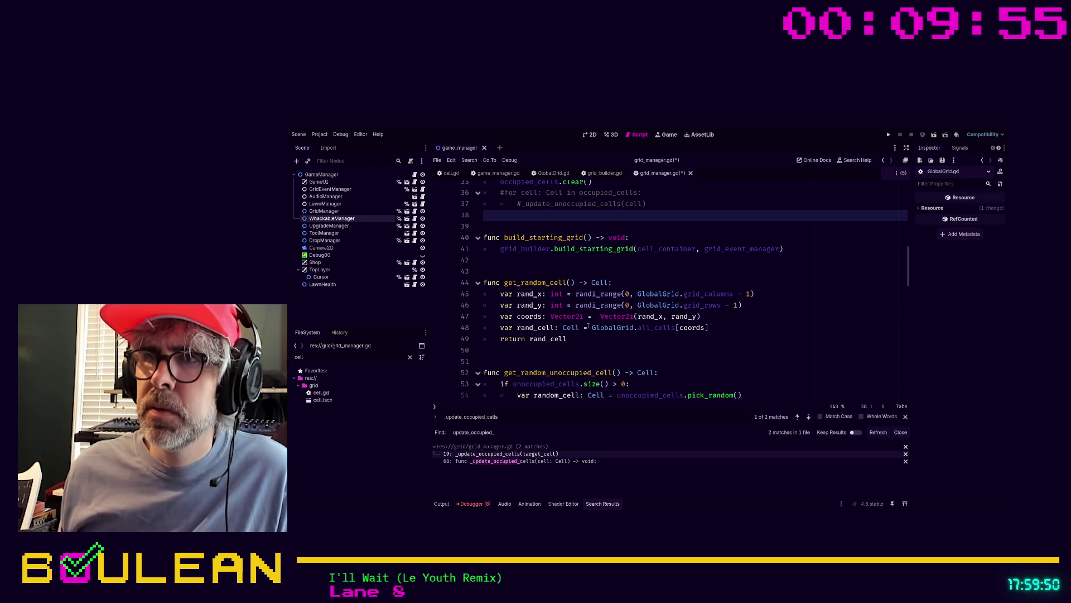
pyautogui.scroll(-2, 639, 328)
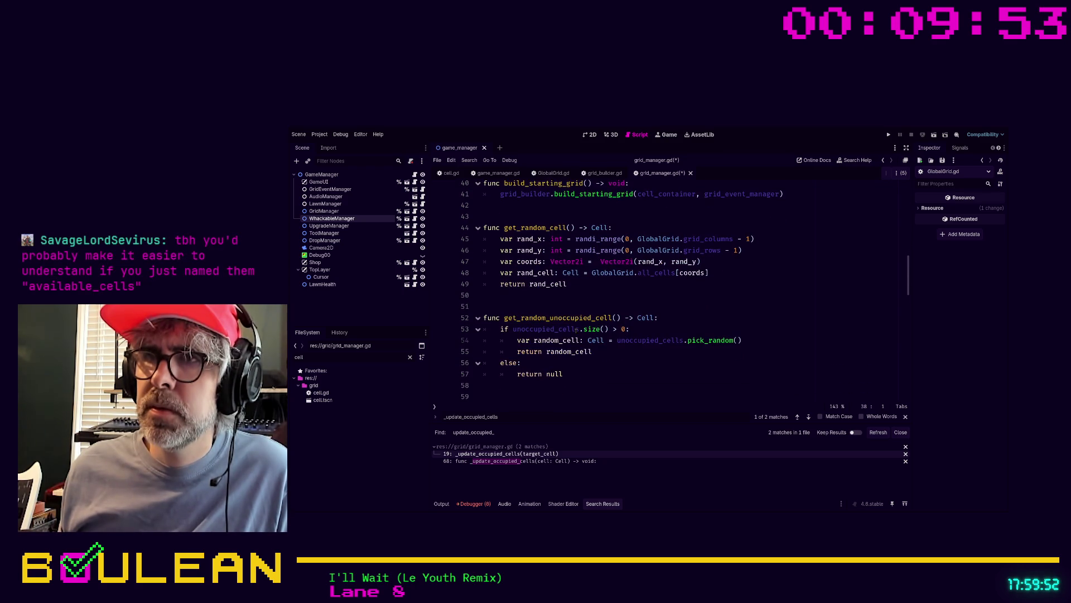
pyautogui.scroll(-1, 519, 318)
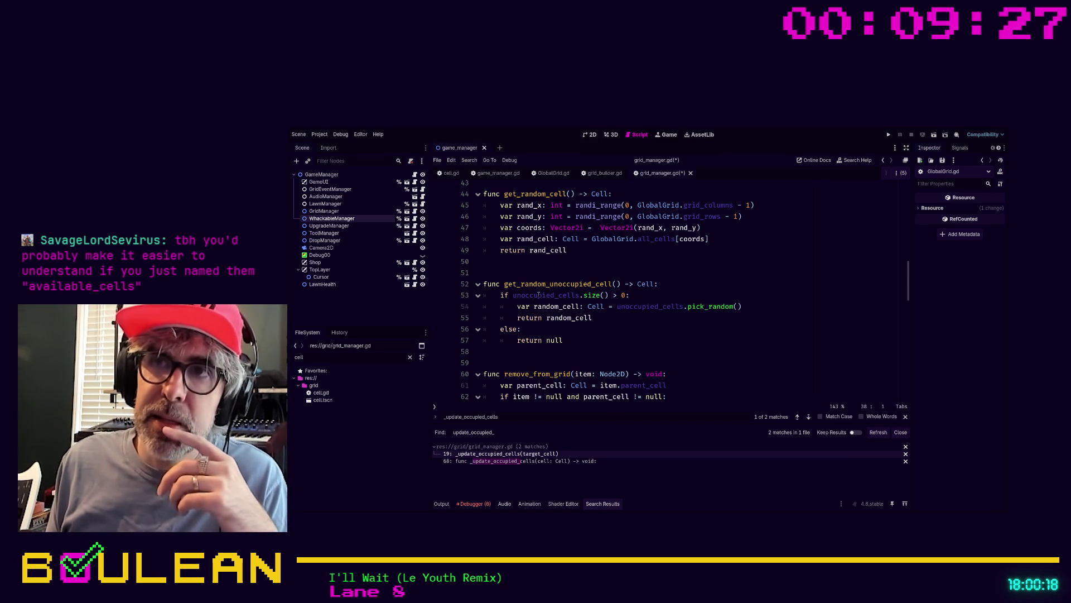
pyautogui.click(669, 285)
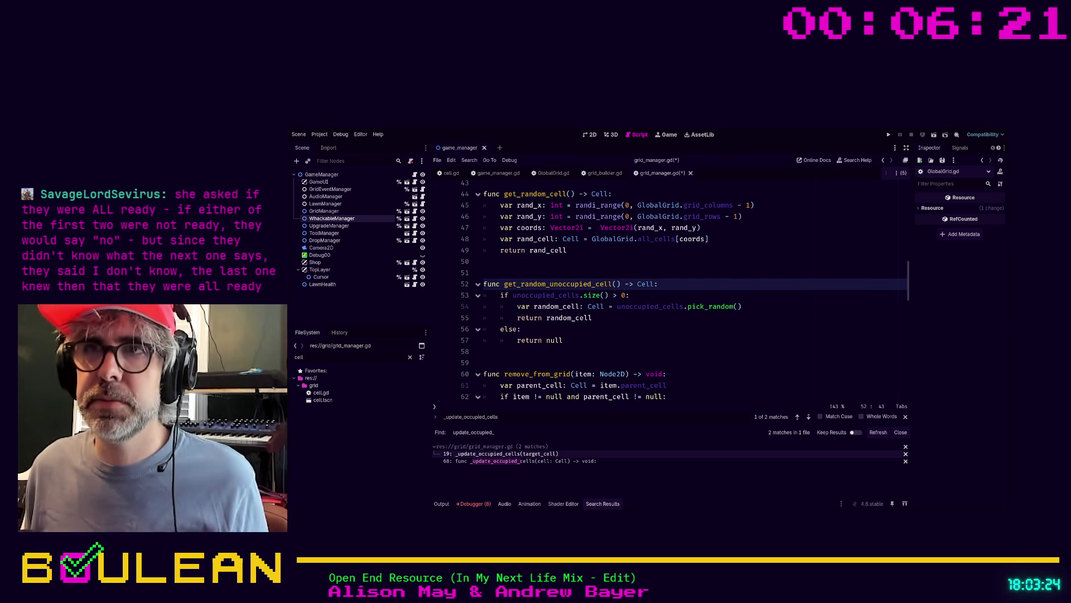
pyautogui.click(605, 355)
pyautogui.press('Up')
pyautogui.press('Up')
pyautogui.press('Up')
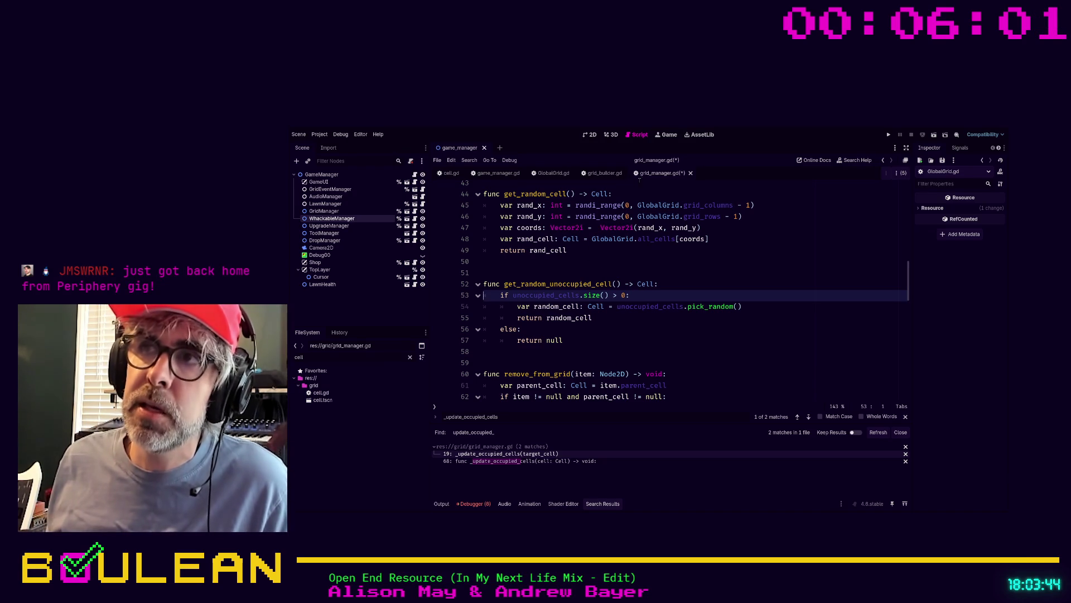
pyautogui.click(449, 174)
pyautogui.click(585, 276)
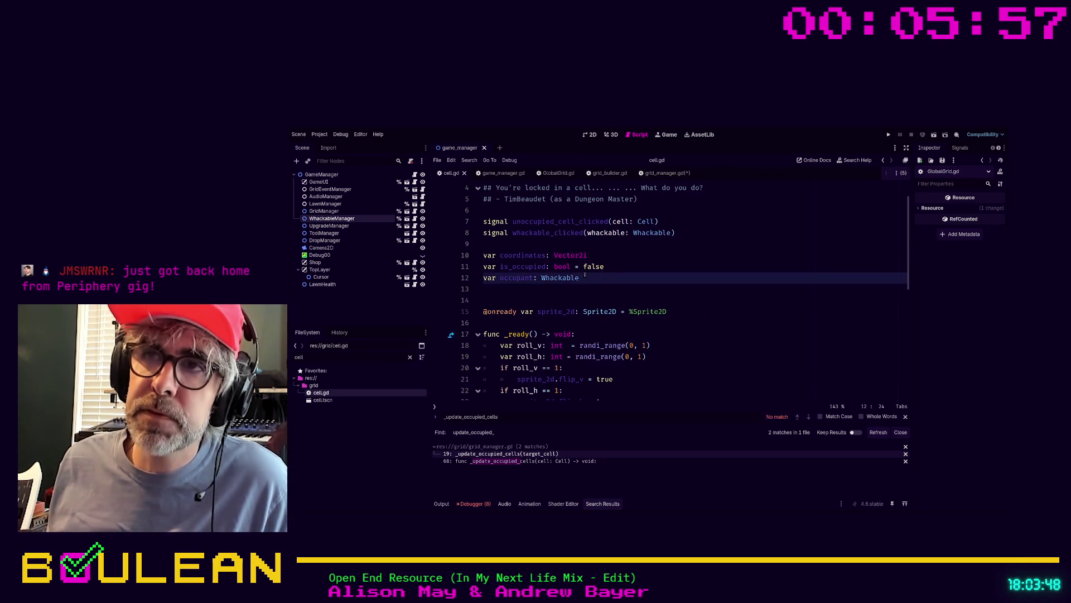
pyautogui.click(606, 267)
pyautogui.moveTo(605, 267); pyautogui.dragTo(478, 268)
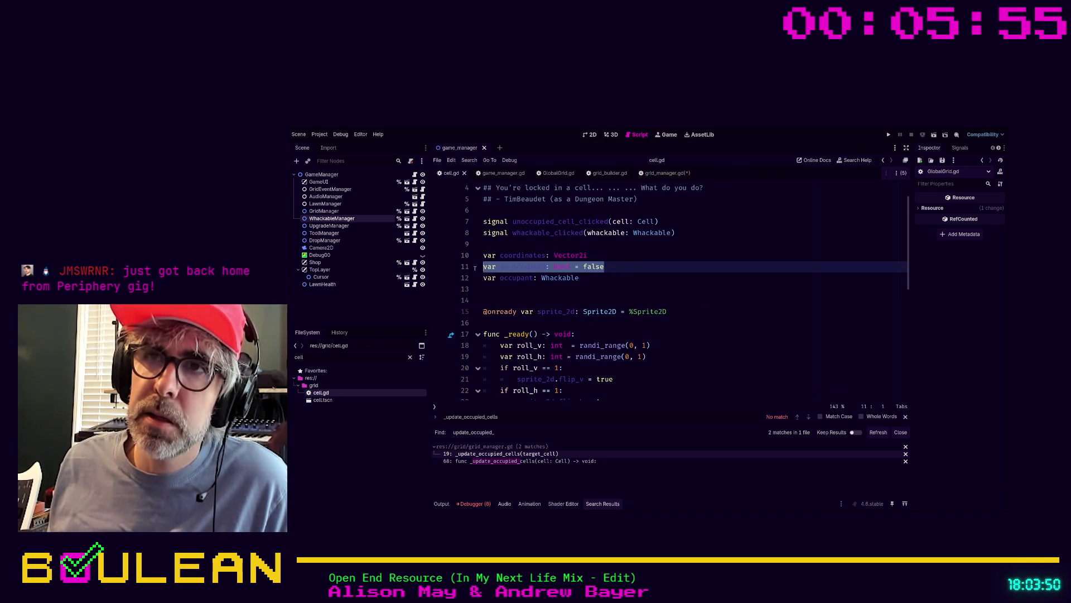
pyautogui.moveTo(605, 267); pyautogui.dragTo(481, 267)
pyautogui.click(635, 267)
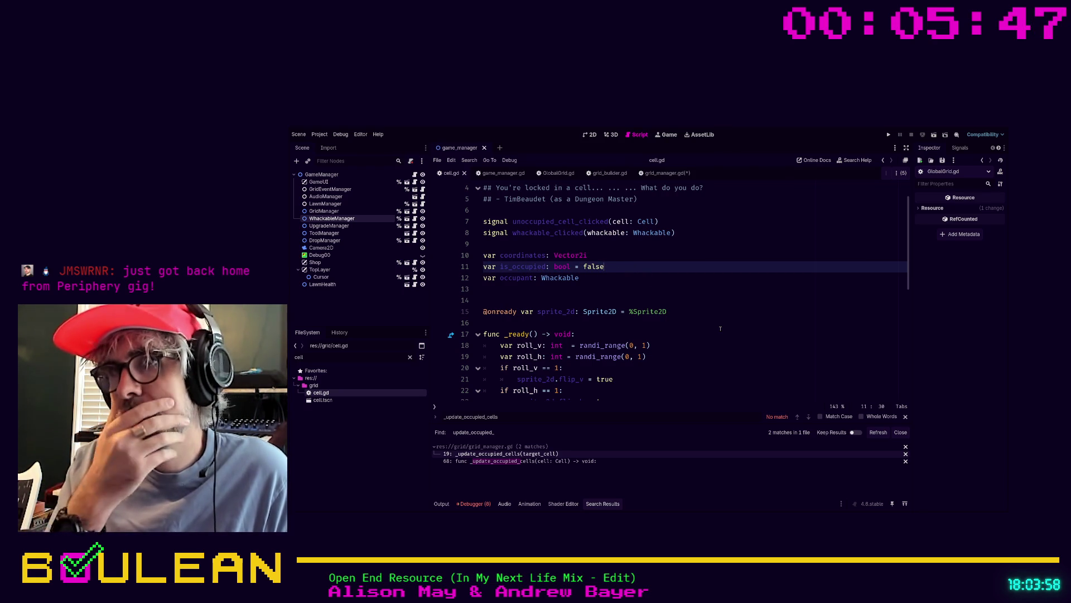
pyautogui.hotkey('alt', 'Left')
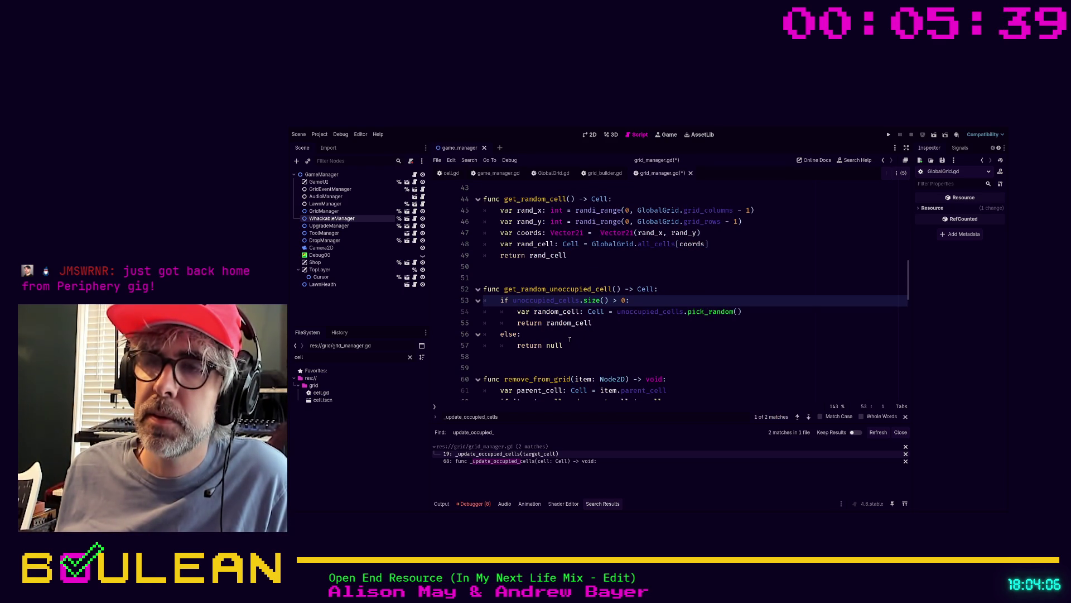
# Move from the return null and unoccupied_cells size check lines up to add_to_grid
pyautogui.click(591, 345)
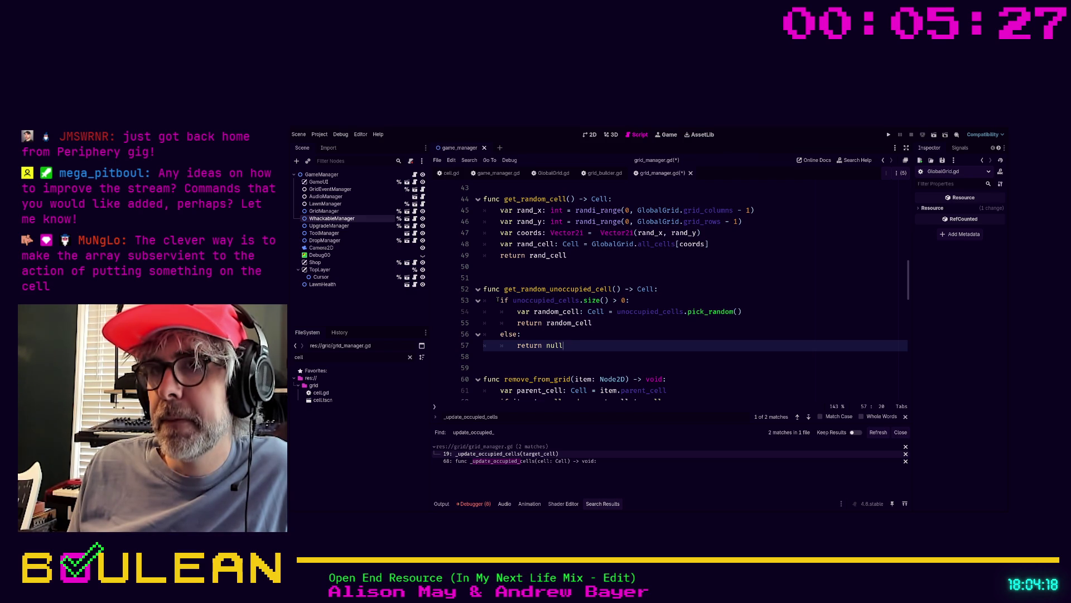
pyautogui.click(500, 300)
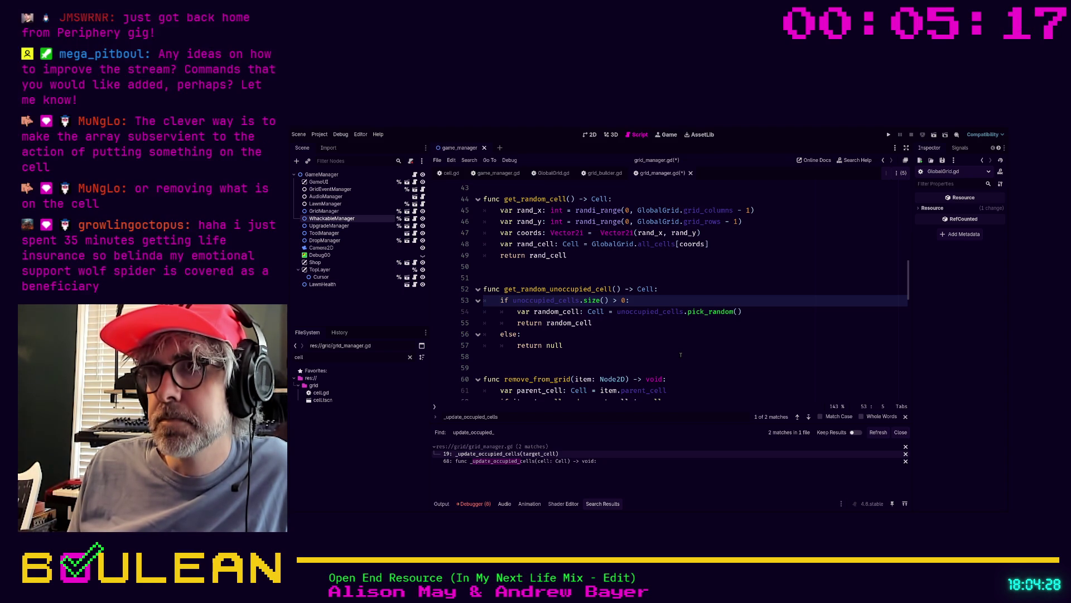
pyautogui.scroll(3, 681, 355)
pyautogui.scroll(7, 679, 355)
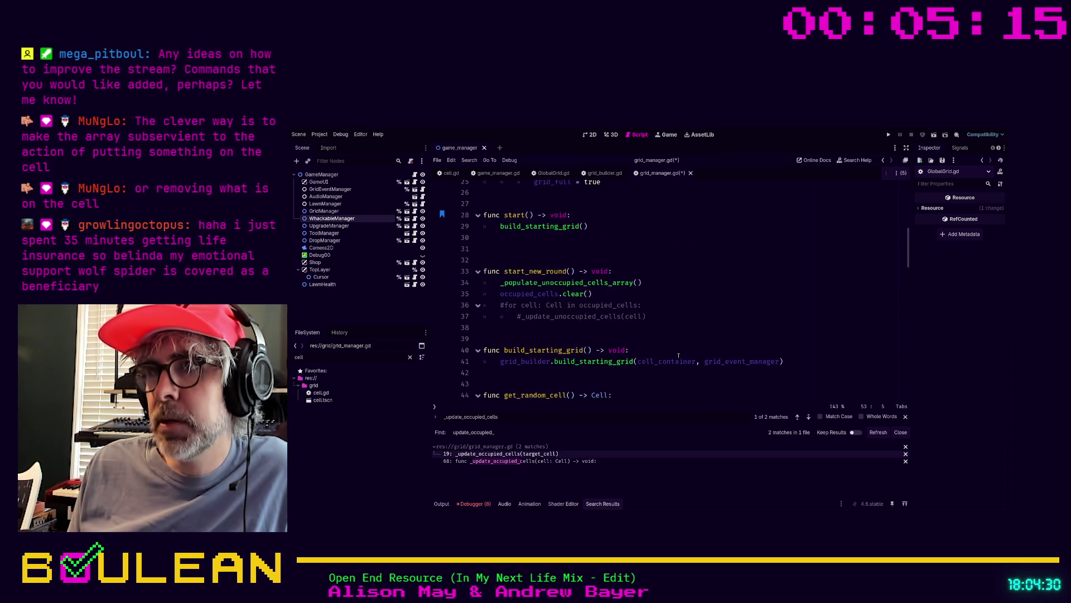
pyautogui.scroll(1, 678, 355)
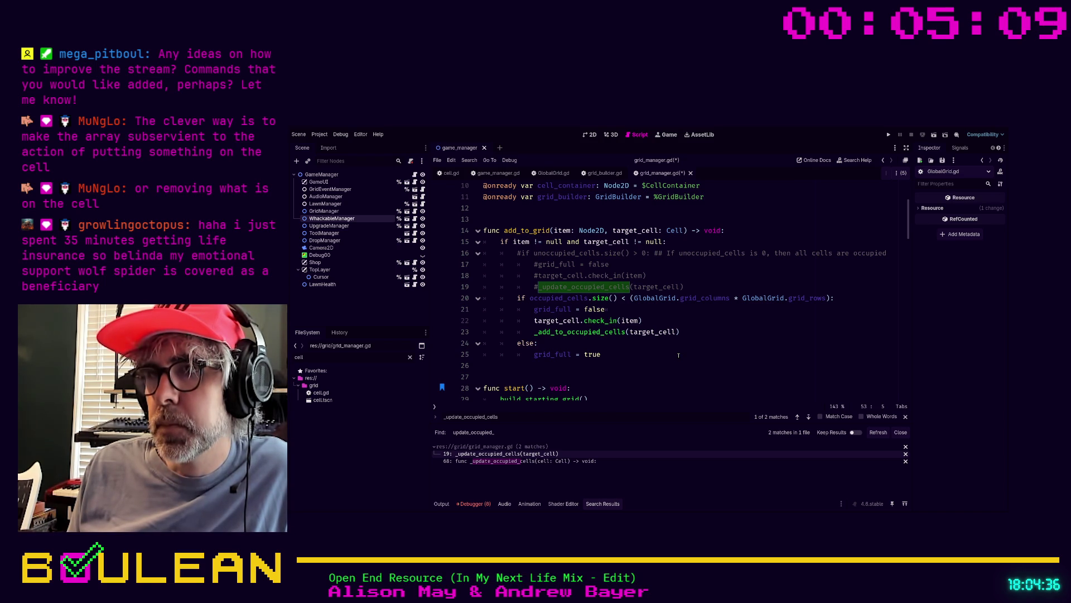
# Comment out the _add_to_occupied_cells call on line 23 and add target_cell.is_occupied = true below it
pyautogui.click(693, 337)
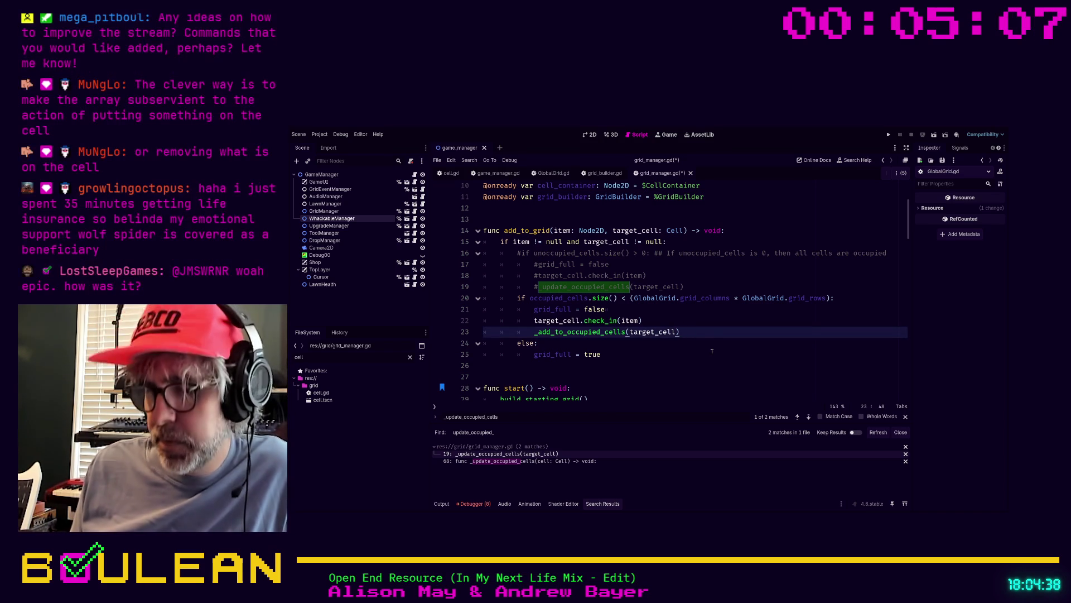
pyautogui.hotkey('ctrl', 'k')
pyautogui.press('Return')
pyautogui.write('cell.is')
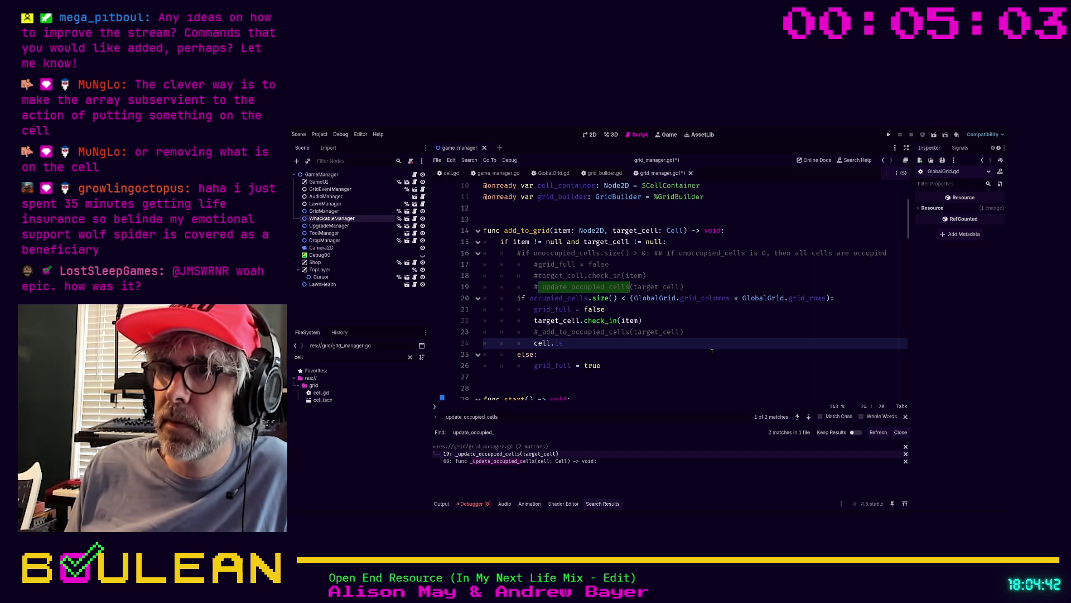
pyautogui.press('BackSpace')
pyautogui.press('BackSpace')
pyautogui.press('BackSpace')
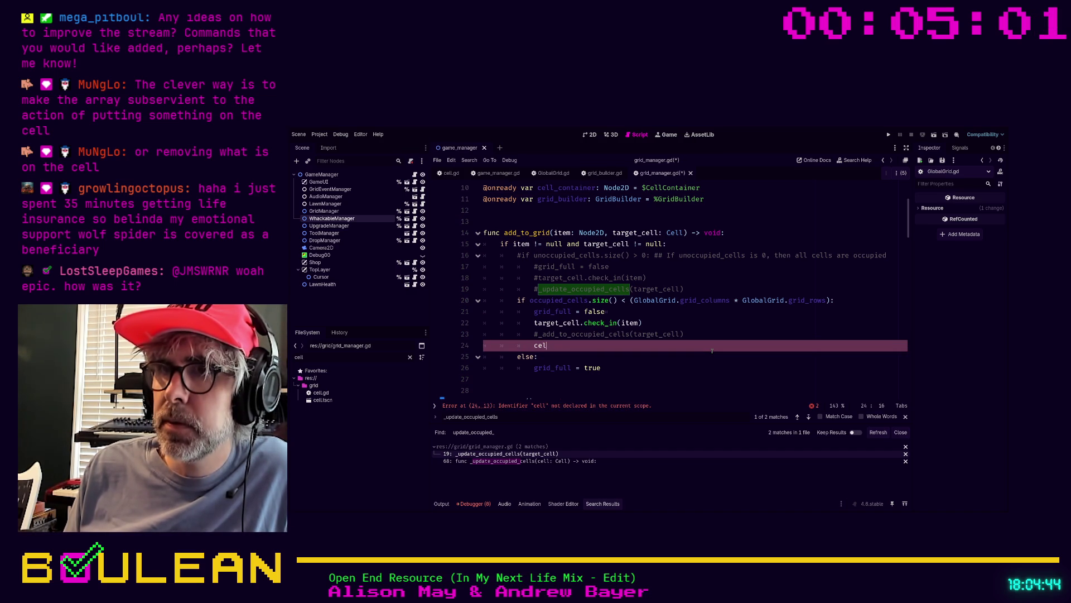
pyautogui.press('BackSpace')
pyautogui.press('BackSpace')
pyautogui.press('BackSpace')
pyautogui.write('target_cel')
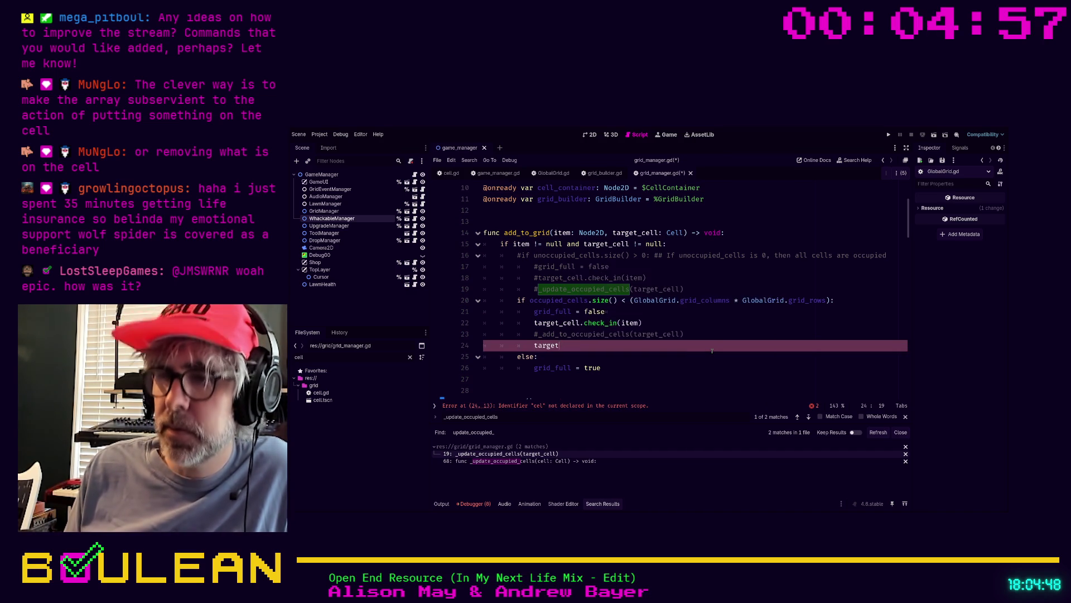
pyautogui.write('l.is_occupied')
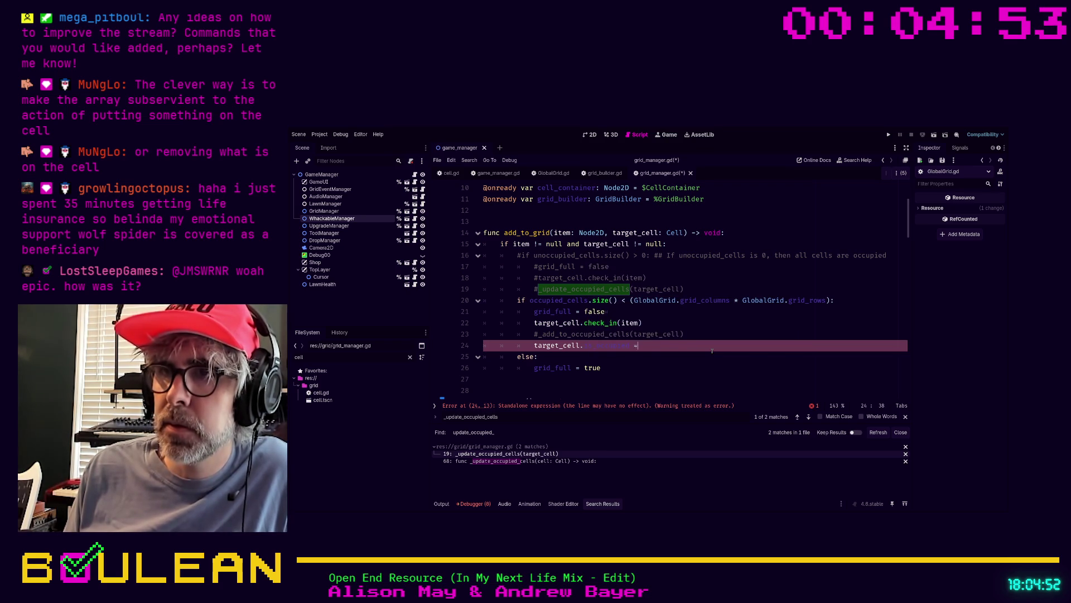
pyautogui.write(' = true')
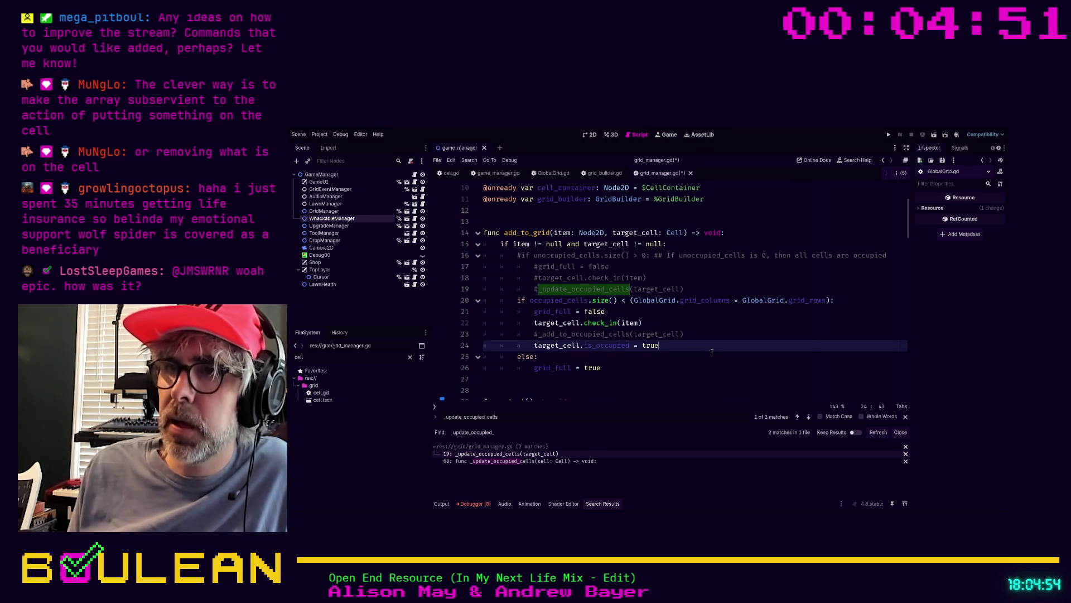
pyautogui.scroll(-1, 712, 351)
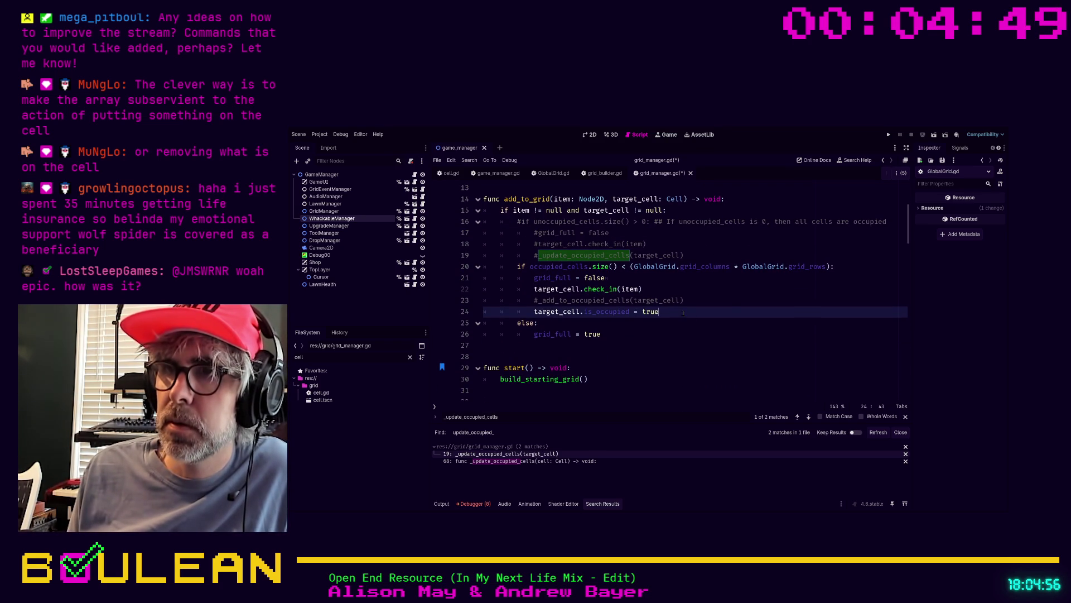
# Check the new line 24, then scroll down to get_random_unoccupied_cell around line 53
pyautogui.moveTo(671, 312); pyautogui.dragTo(482, 309)
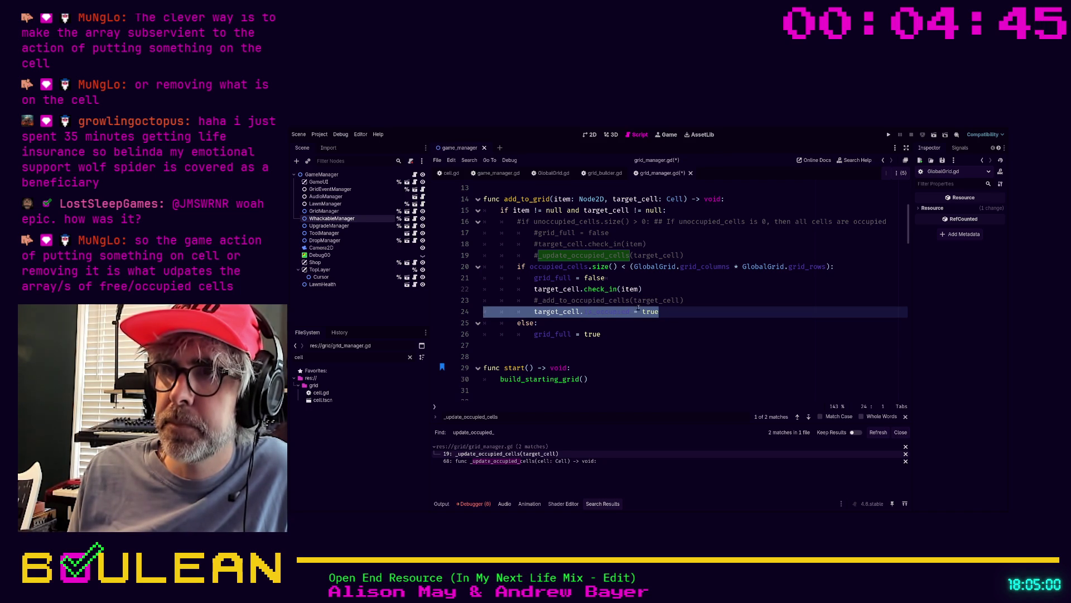
pyautogui.click(674, 314)
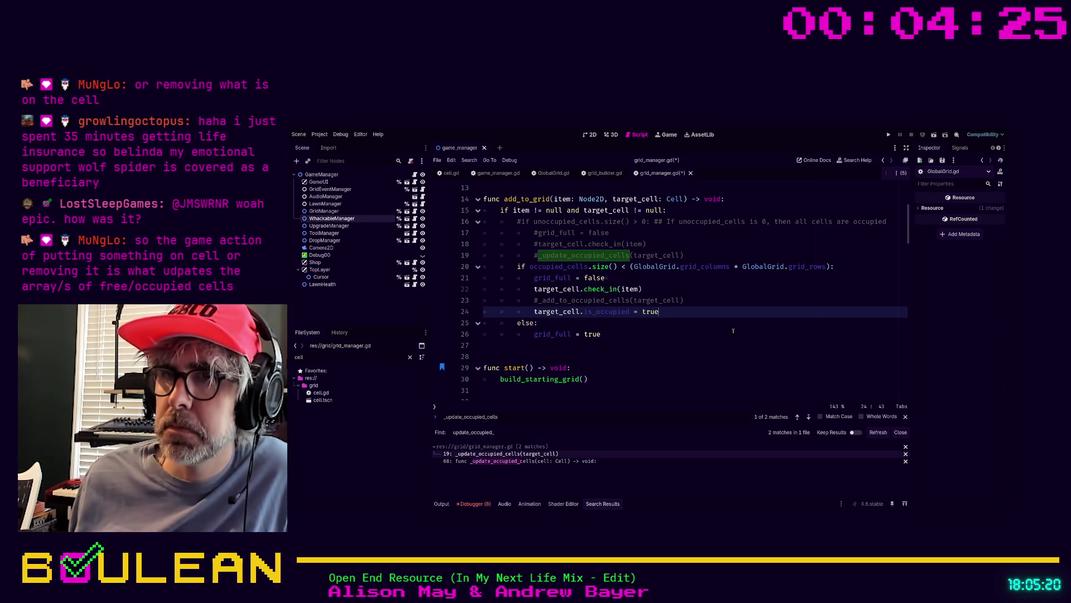
pyautogui.scroll(-5, 733, 331)
pyautogui.scroll(-3, 653, 331)
pyautogui.scroll(-2, 582, 323)
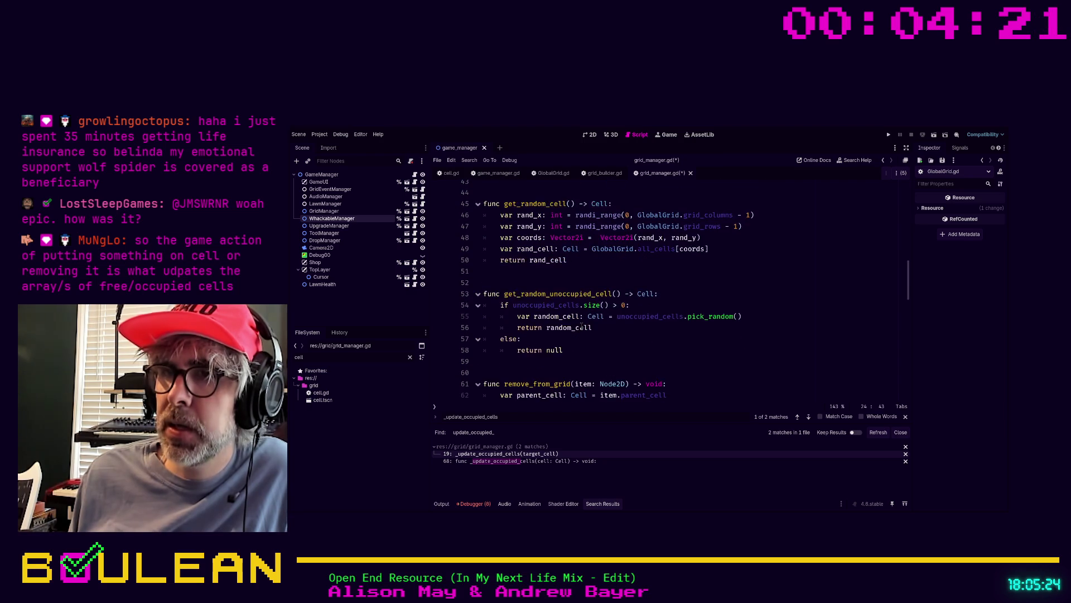
pyautogui.scroll(-1, 582, 324)
pyautogui.scroll(1, 583, 294)
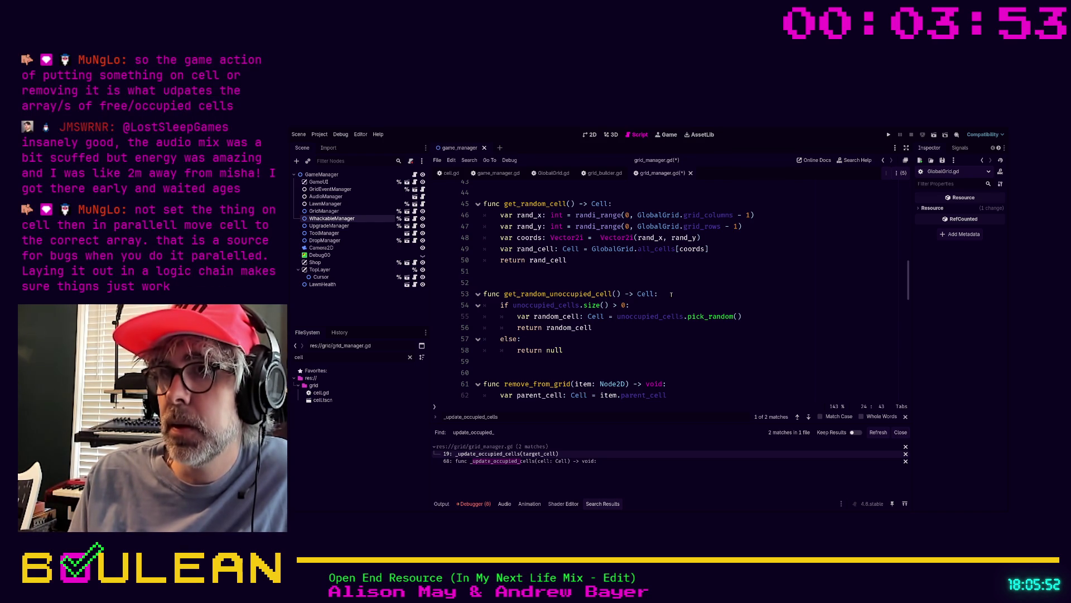
# Filter the FileSystem dock by 'grid_m' and open grid_manager.tscn
pyautogui.click(671, 294)
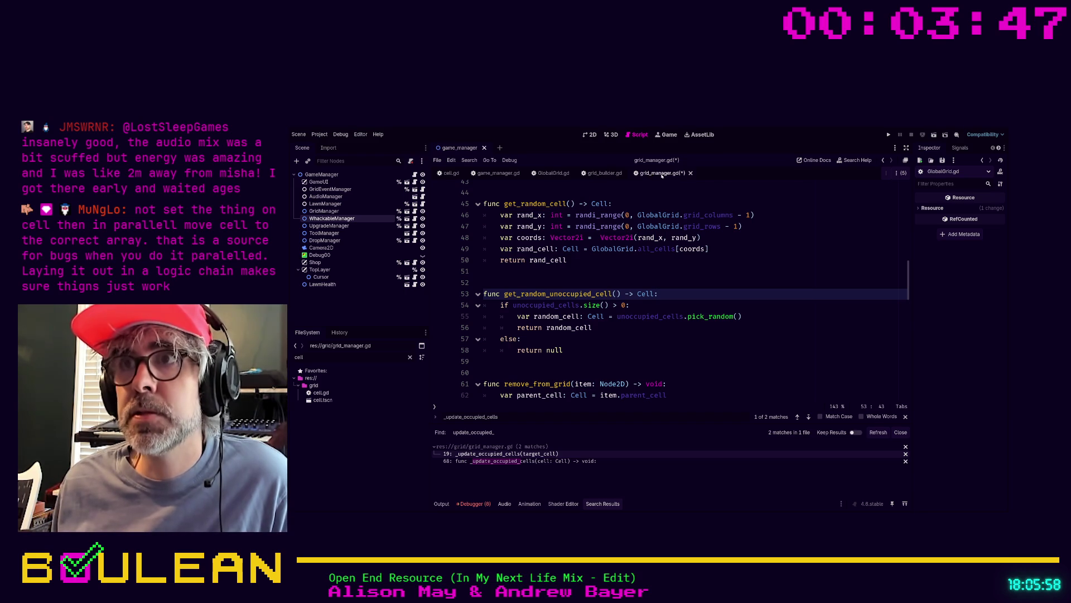
pyautogui.click(314, 358)
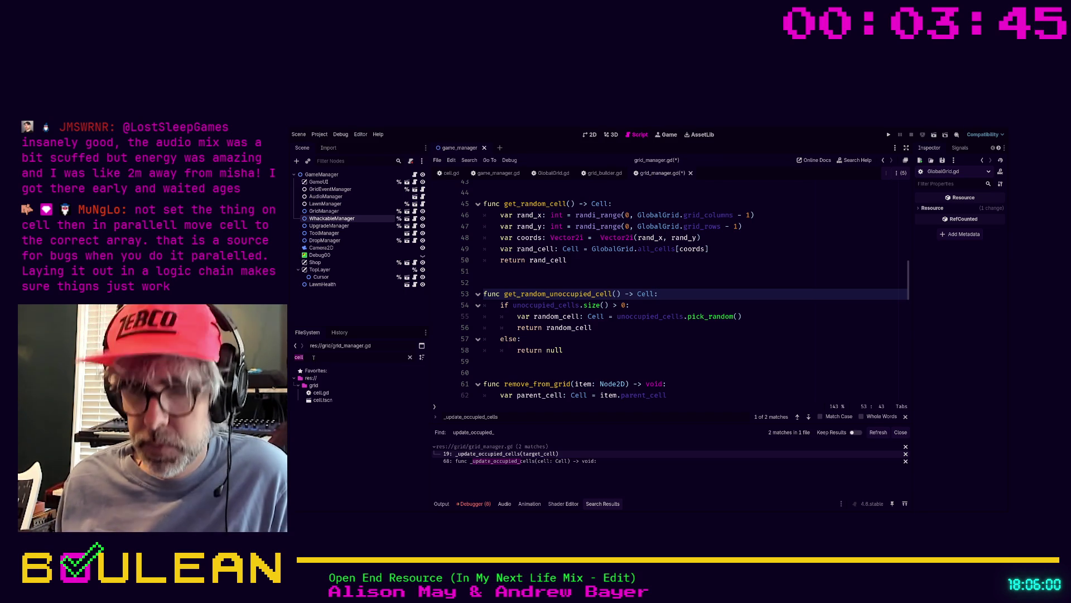
pyautogui.write('grid_m')
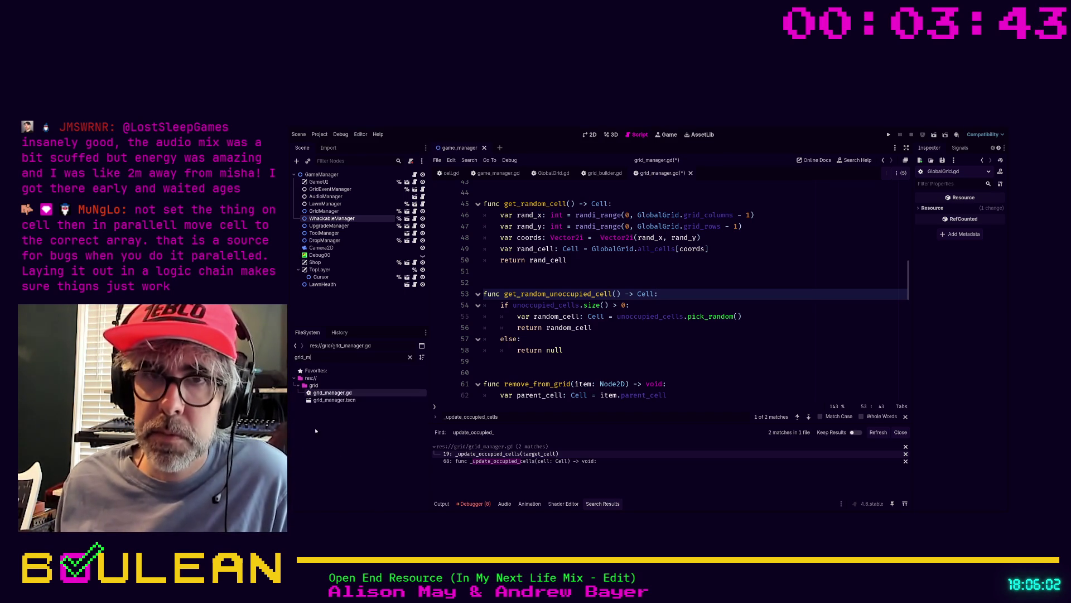
pyautogui.doubleClick(334, 400)
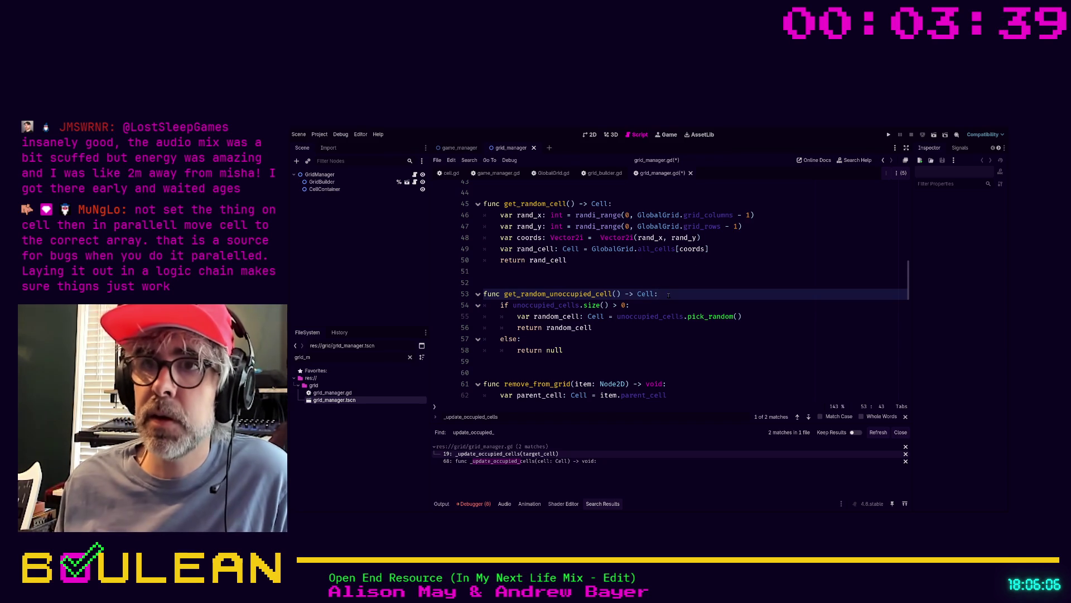
# Start a loop for cell in cell_container.get_children(): below the function header
pyautogui.press('Return')
pyautogui.press('Return')
pyautogui.press('Return')
pyautogui.press('Up')
pyautogui.press('Up')
pyautogui.write('fi')
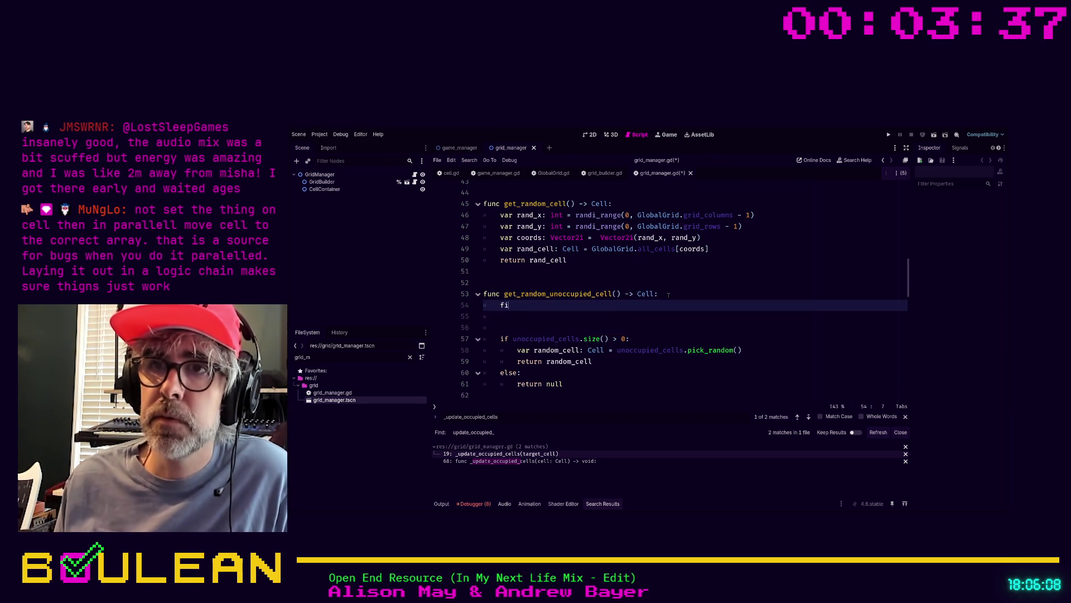
pyautogui.press('BackSpace')
pyautogui.write('or cell ')
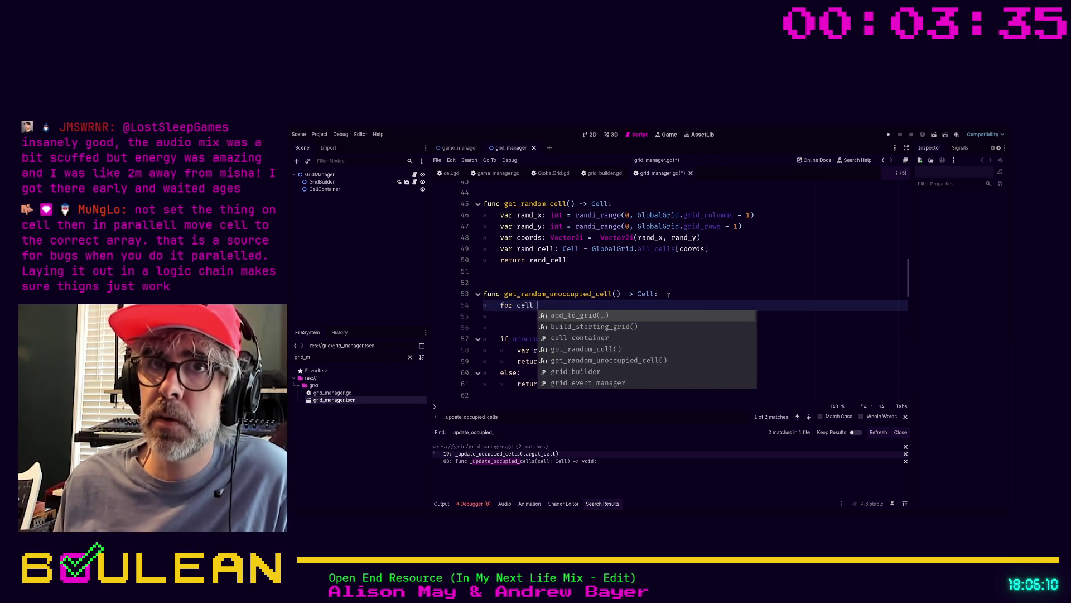
pyautogui.write('in cell_c')
pyautogui.press('Return')
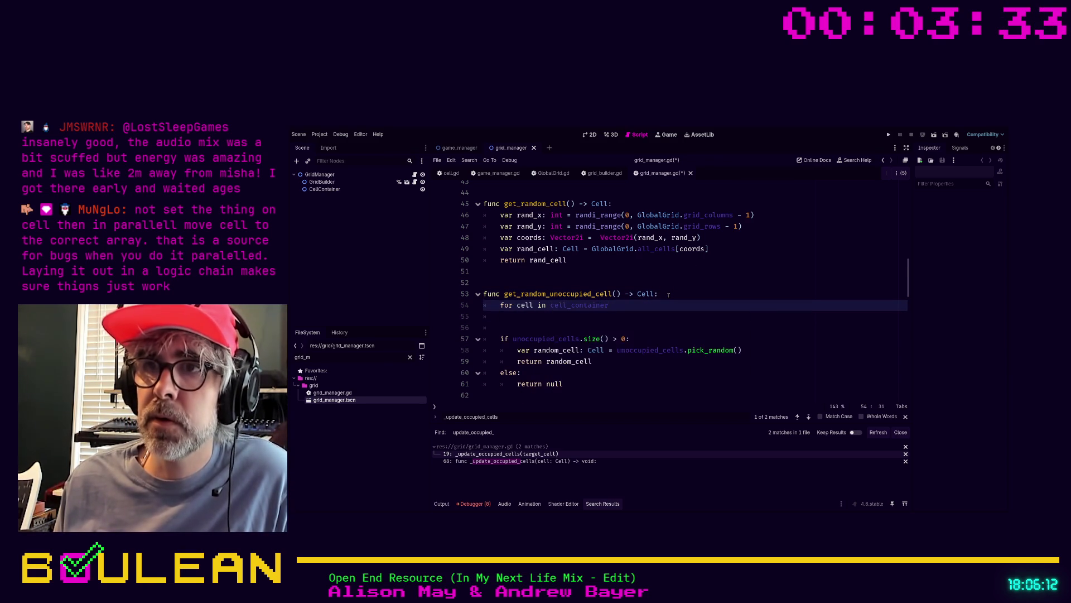
pyautogui.write('.get_chil')
pyautogui.press('Down')
pyautogui.press('Return')
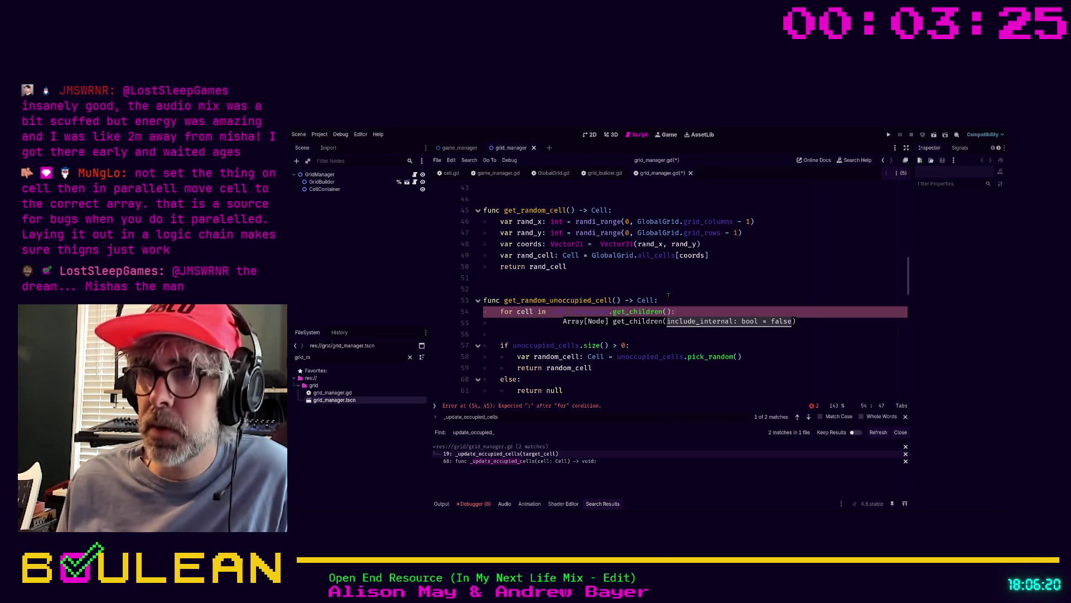
pyautogui.press('End')
pyautogui.write(':')
pyautogui.press('Return')
# Type the loop variable as Cell and add the test if cell.is_occupied == false:
pyautogui.write('if cell.')
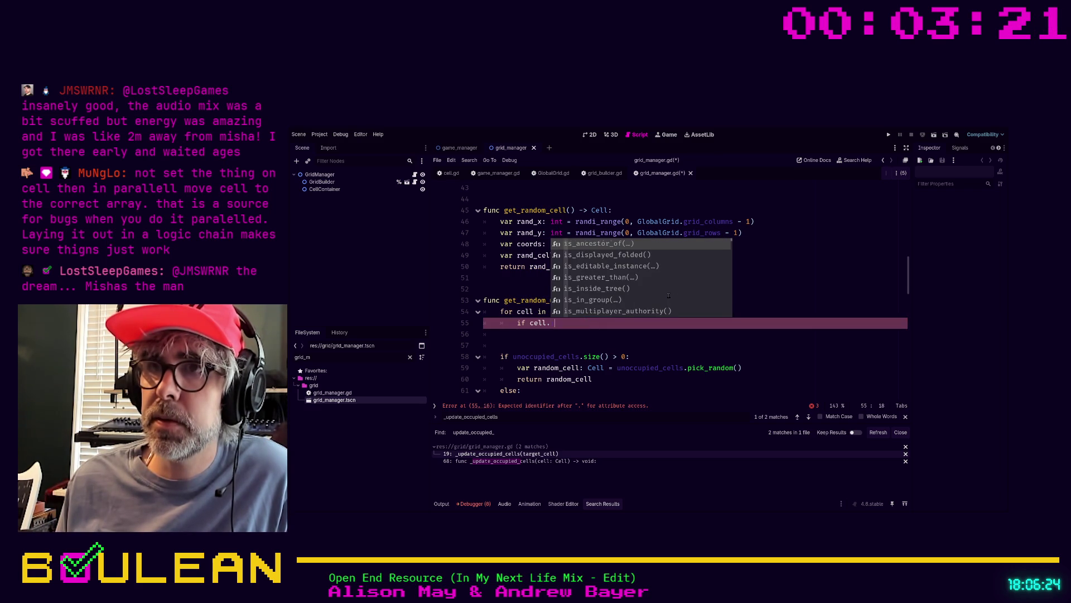
pyautogui.write('is')
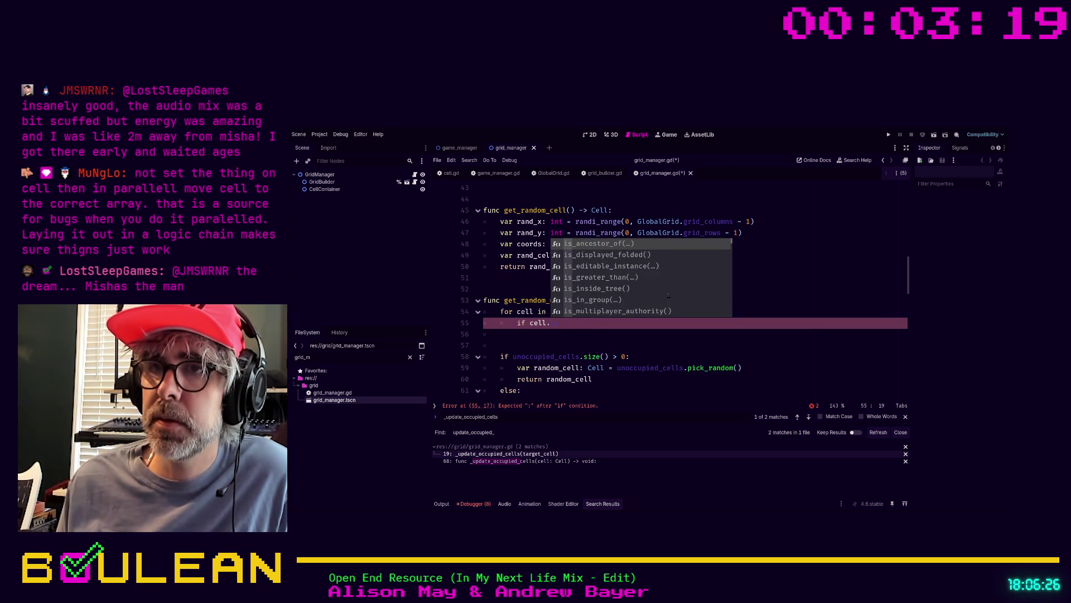
pyautogui.press('BackSpace')
pyautogui.press('Escape')
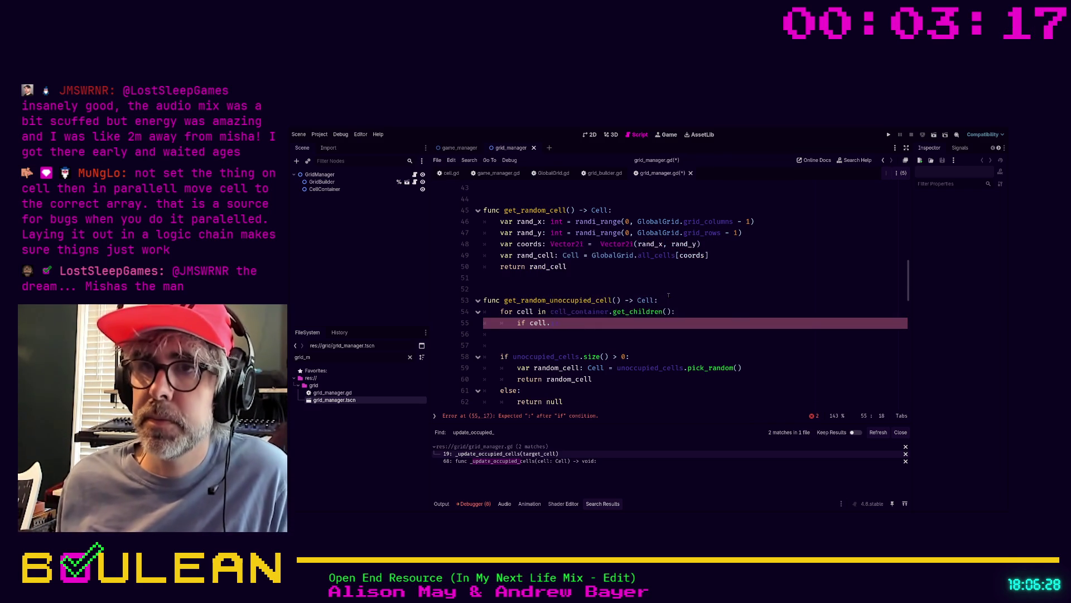
pyautogui.press('Up')
pyautogui.write(': Cell')
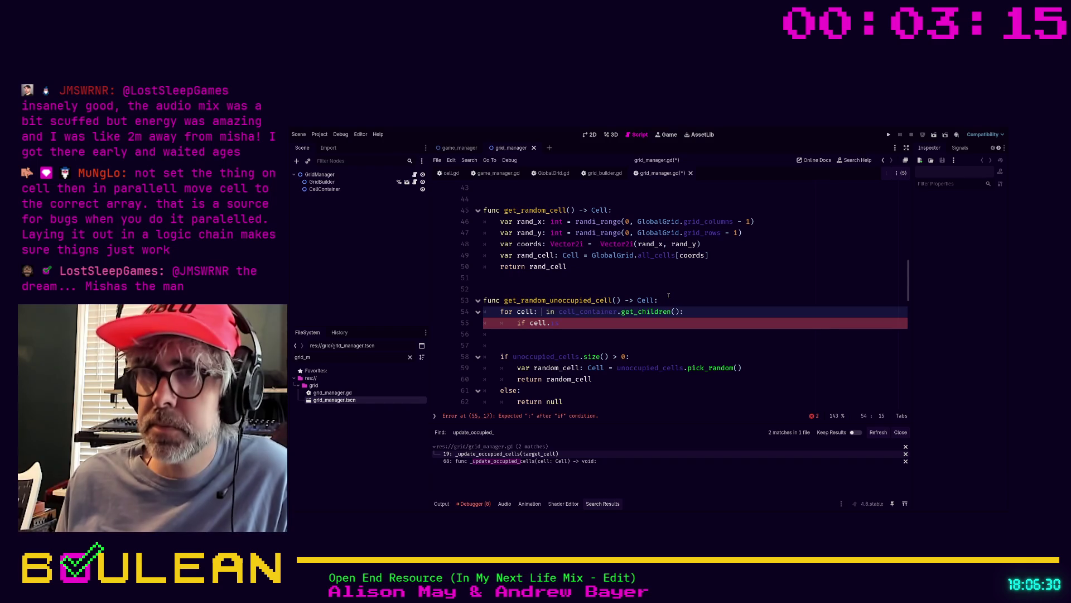
pyautogui.press('Escape')
pyautogui.press('Down')
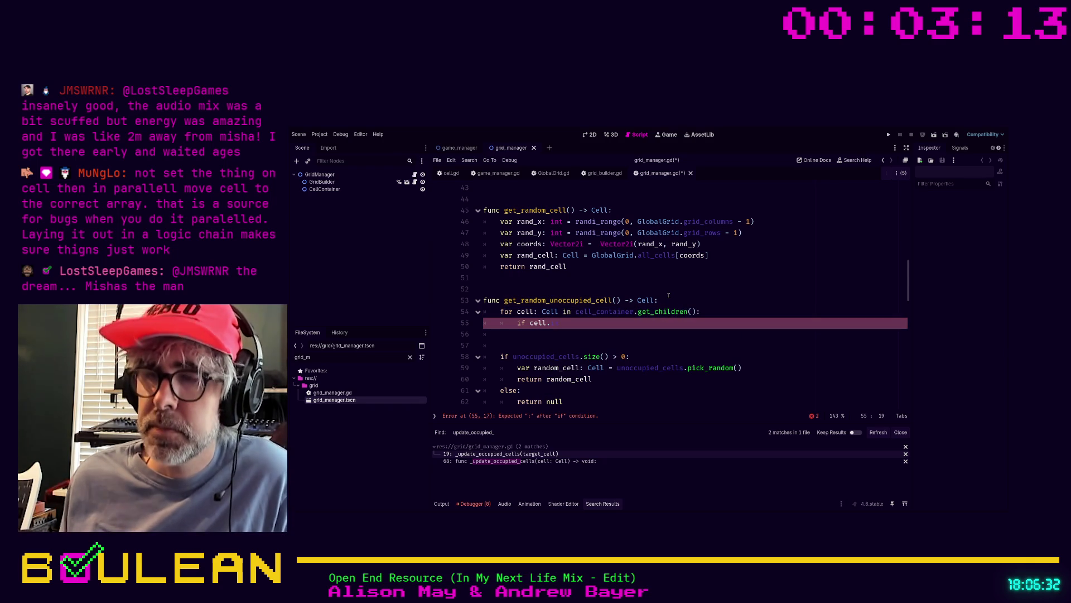
pyautogui.write('l.')
pyautogui.press('Return')
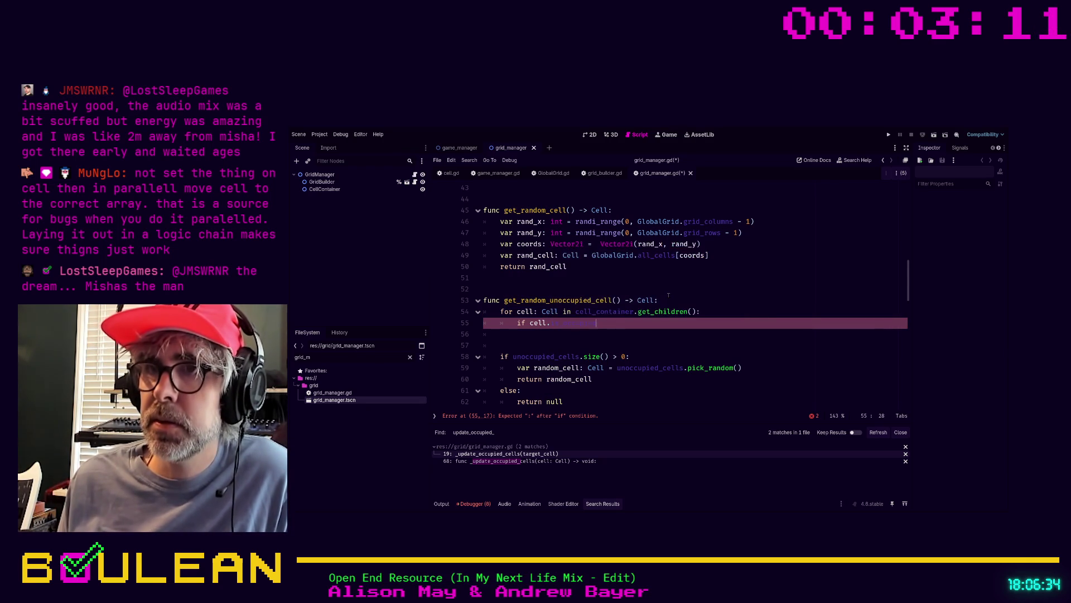
pyautogui.write('false:')
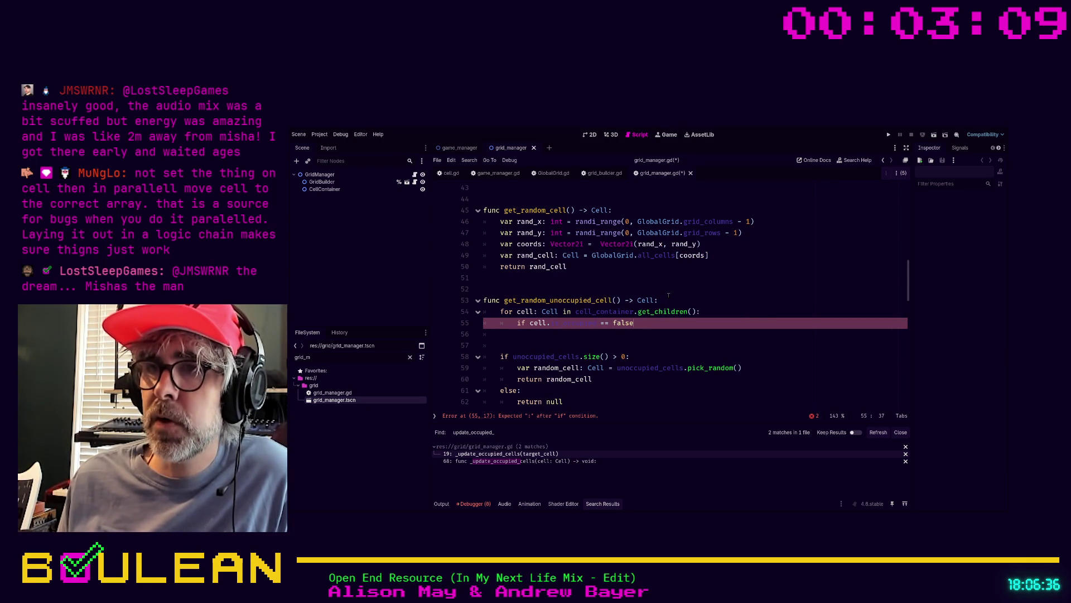
pyautogui.press('Return')
# Open a line above the loop and begin declaring var available_cells: Array[Cell
pyautogui.press('Up')
pyautogui.press('Up')
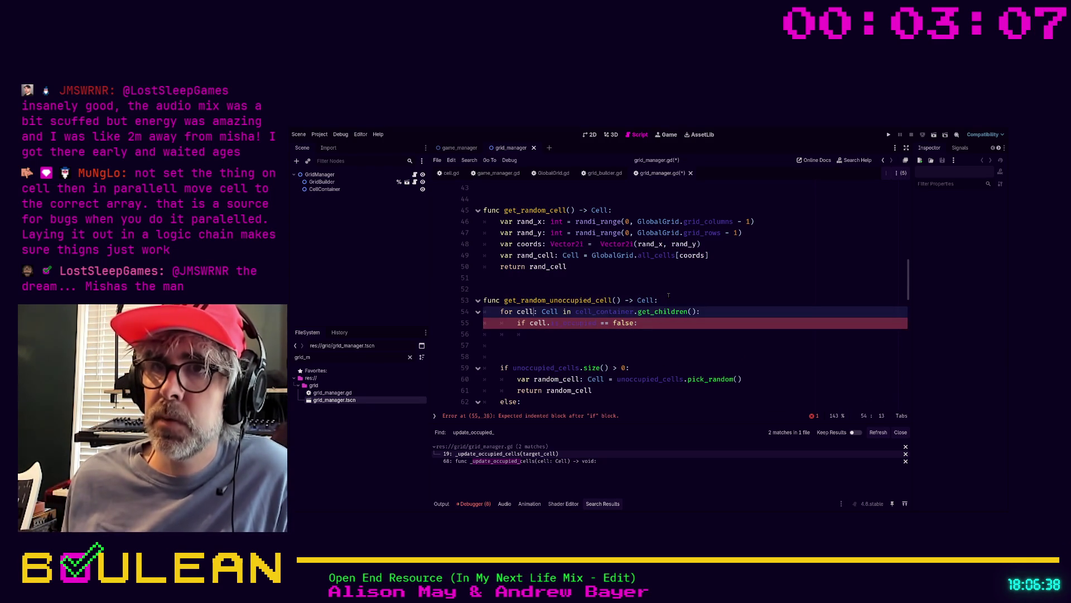
pyautogui.hotkey('ctrl', 'shift', 'Return')
pyautogui.write('var ')
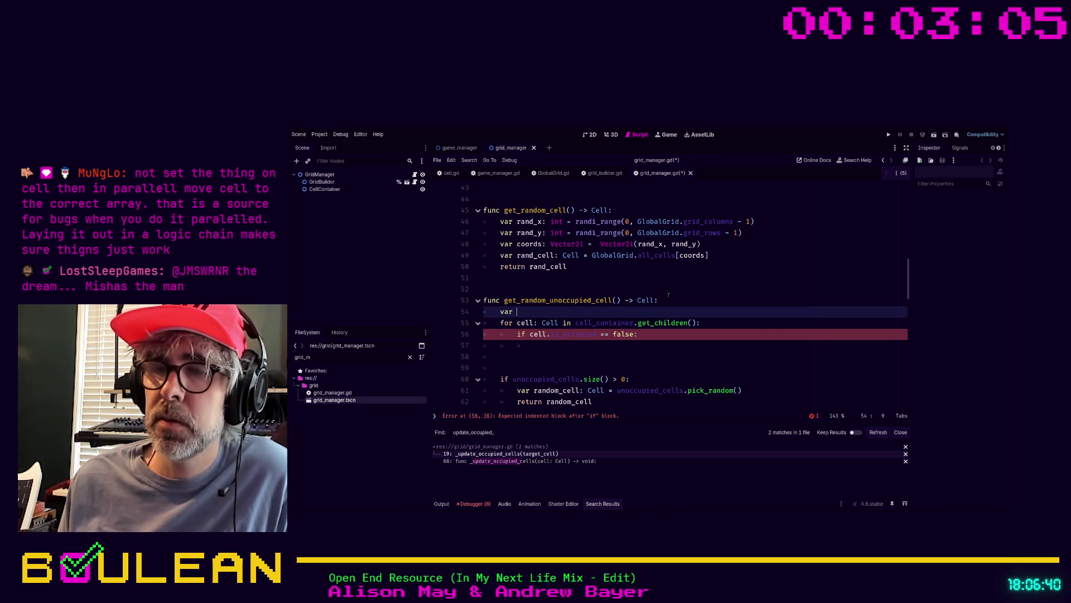
pyautogui.write('available_cells: Array[Ce')
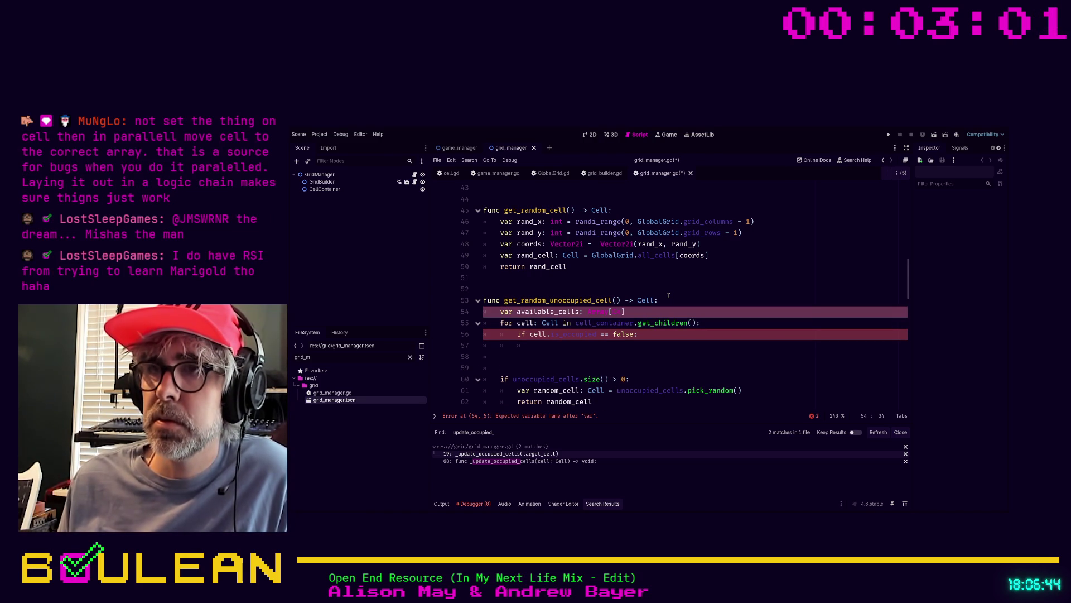
pyautogui.write('ll')
# Add 'available_cells.append(cell)' inside the is_occupied if block
pyautogui.click(674, 335)
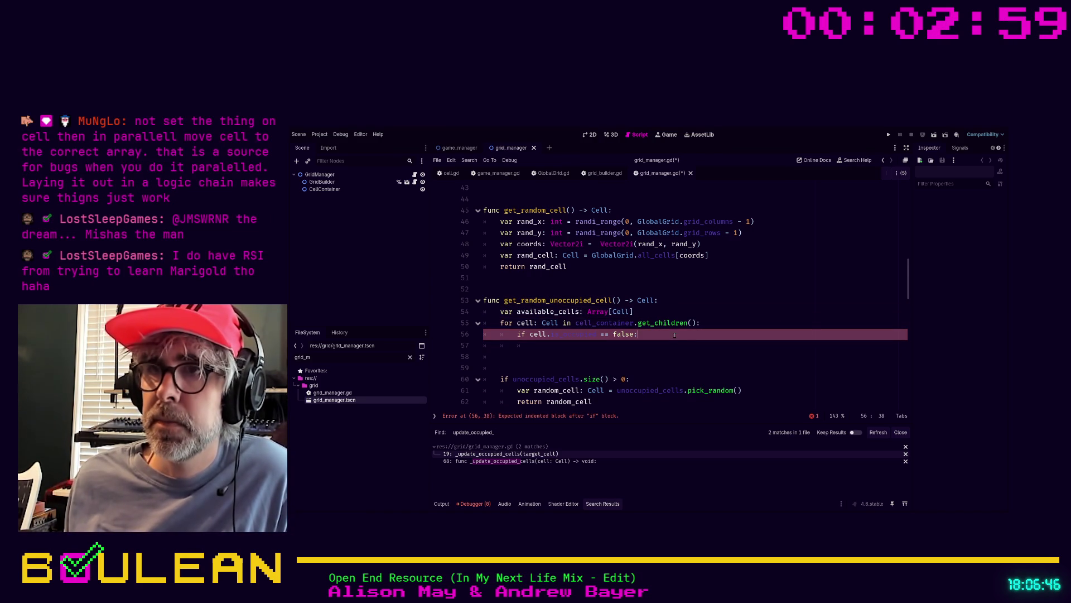
pyautogui.press('Return')
pyautogui.write('ava')
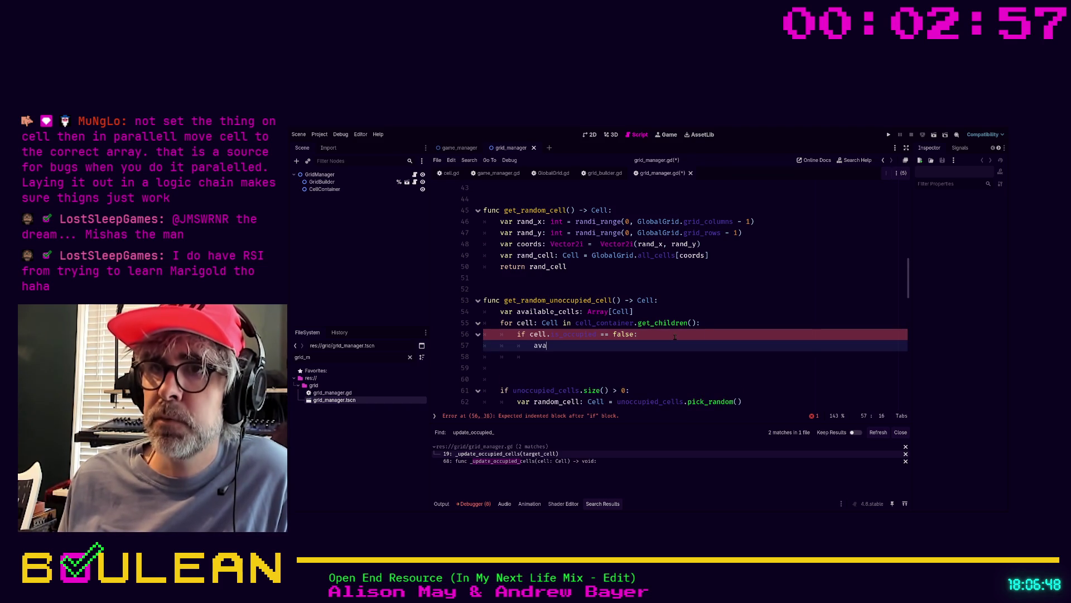
pyautogui.press('Return')
pyautogui.write('.')
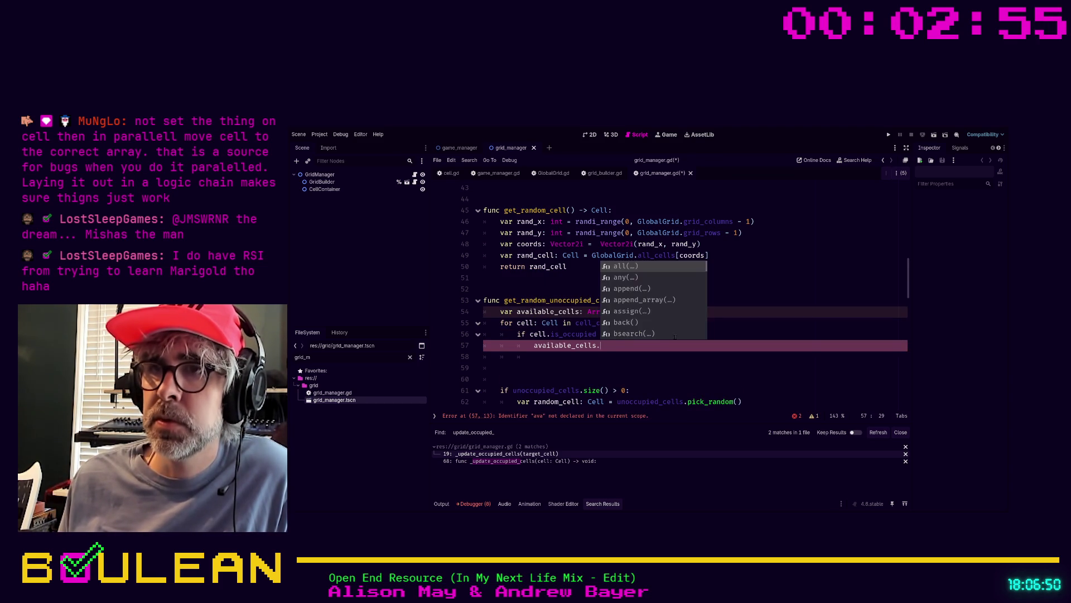
pyautogui.write('app')
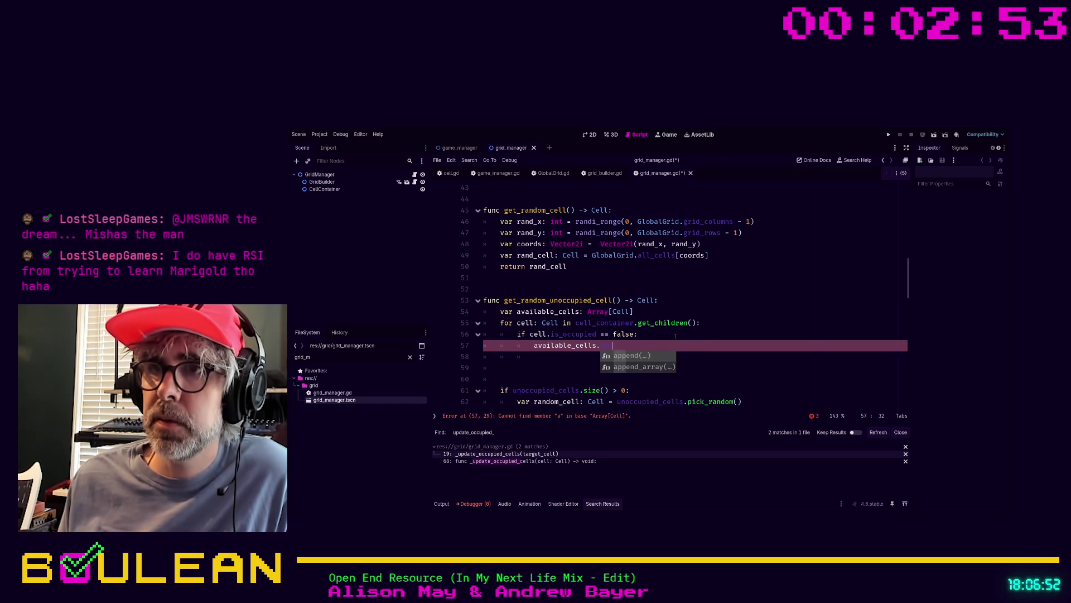
pyautogui.press('Return')
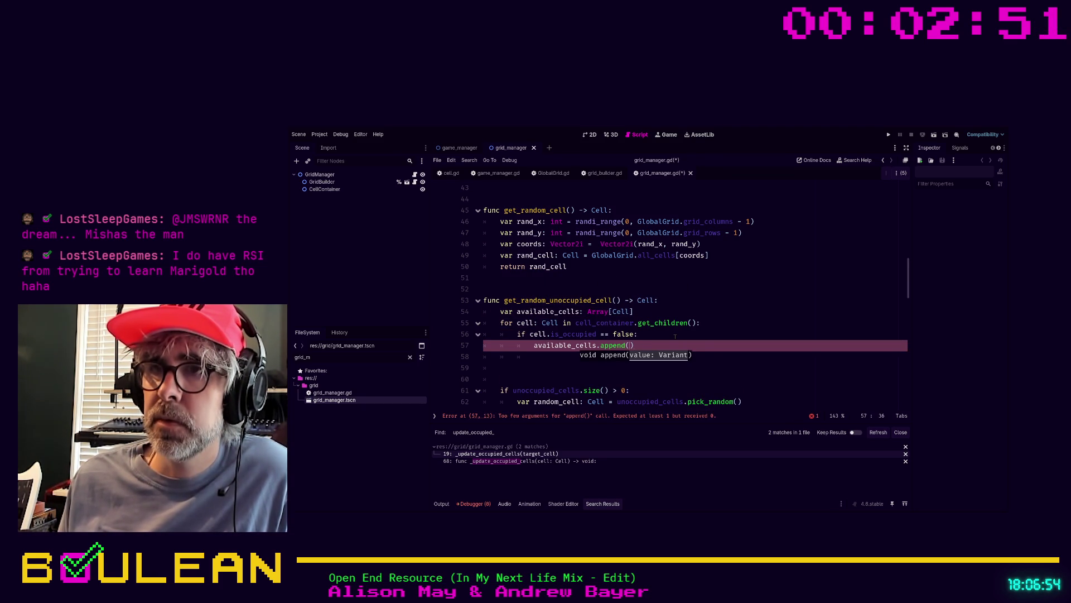
pyautogui.write('cell)')
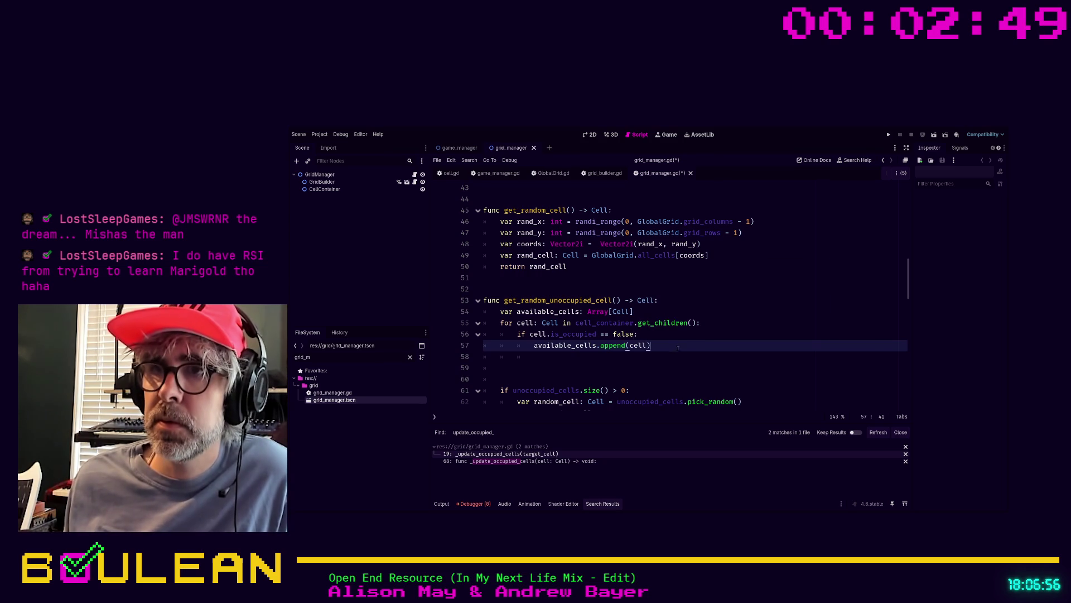
pyautogui.press('Return')
pyautogui.press('BackSpace')
pyautogui.press('BackSpace')
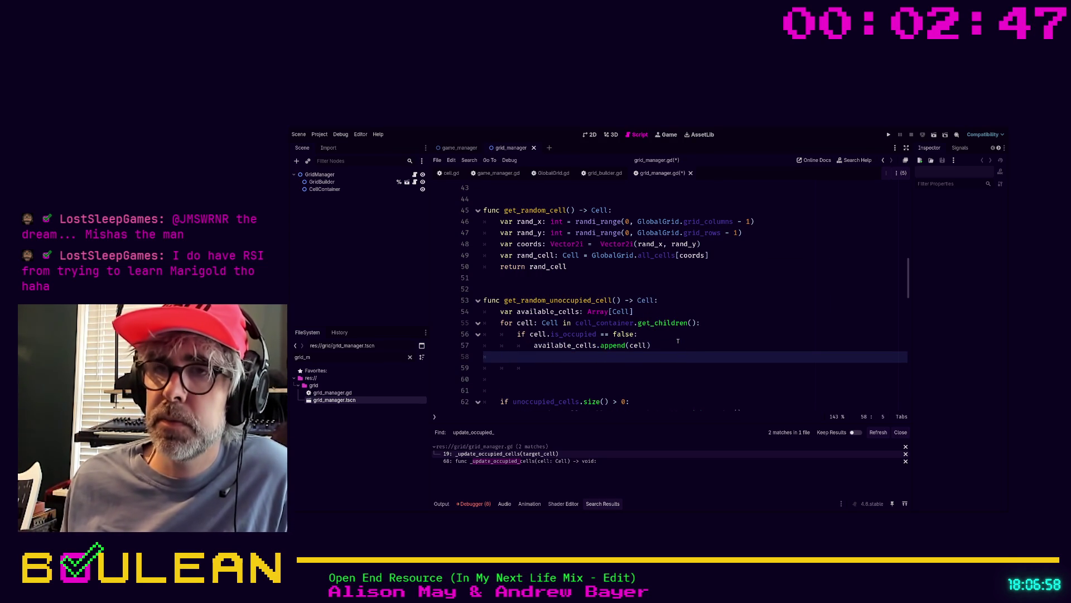
# Make the function return available_cells.pick_random()
pyautogui.scroll(-3, 679, 341)
pyautogui.write('return')
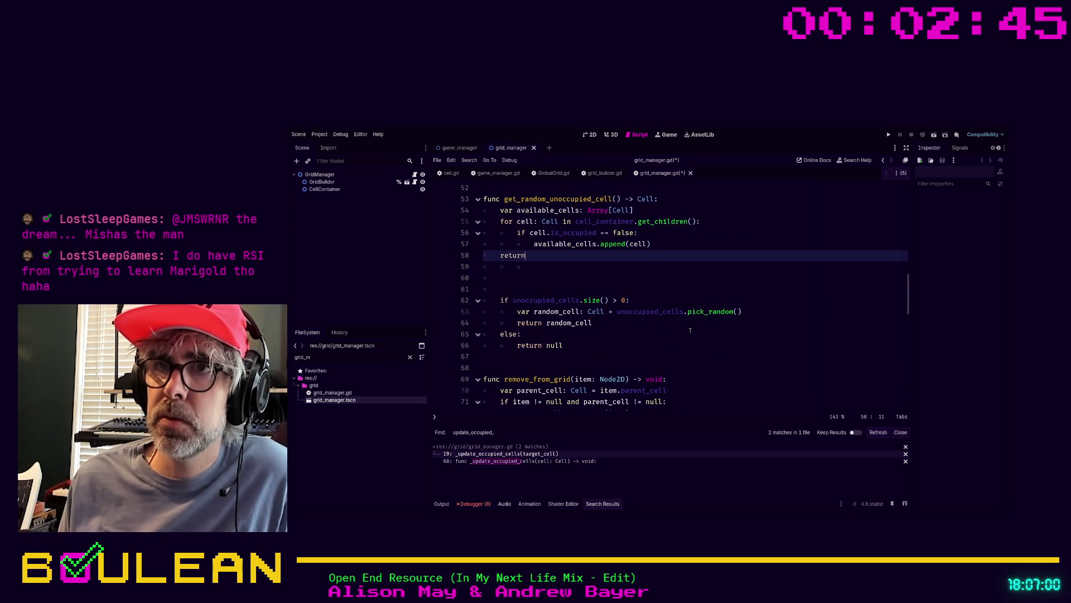
pyautogui.scroll(1, 691, 330)
pyautogui.write(' av')
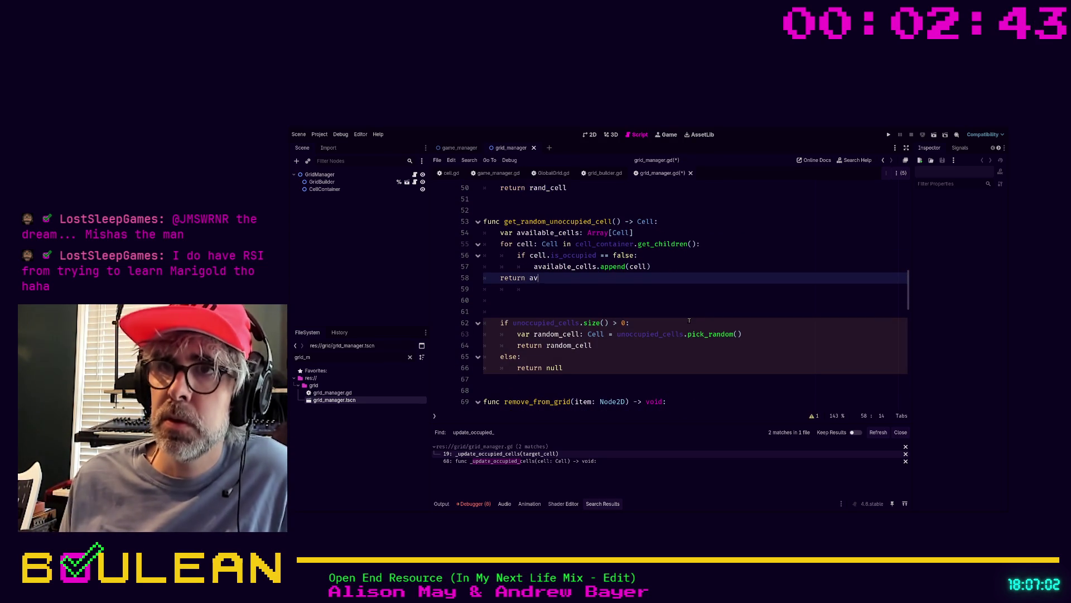
pyautogui.write('ai')
pyautogui.press('Return')
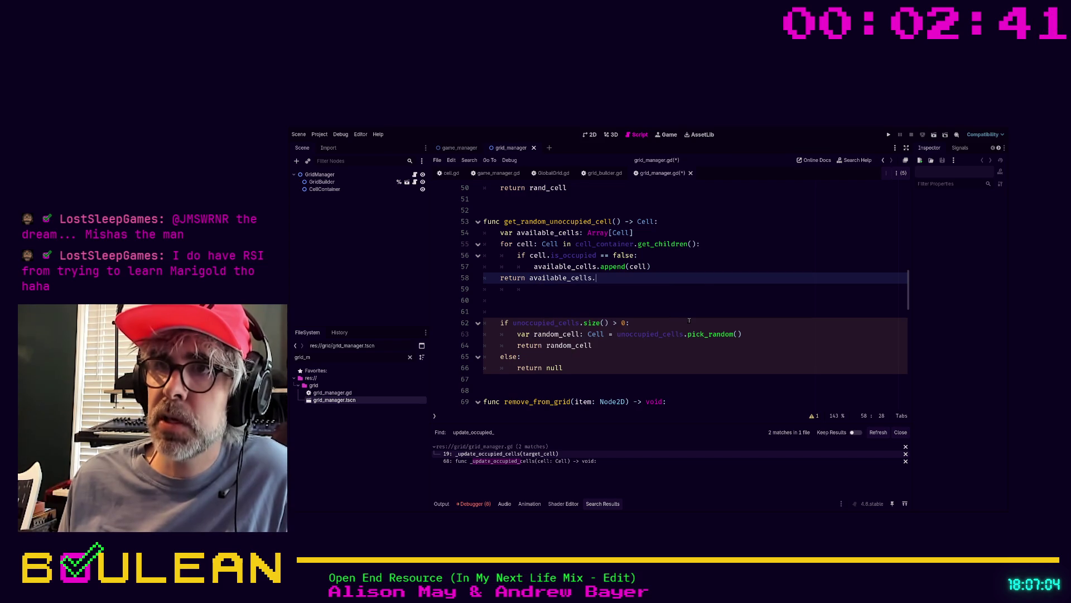
pyautogui.write('pi')
pyautogui.press('Return')
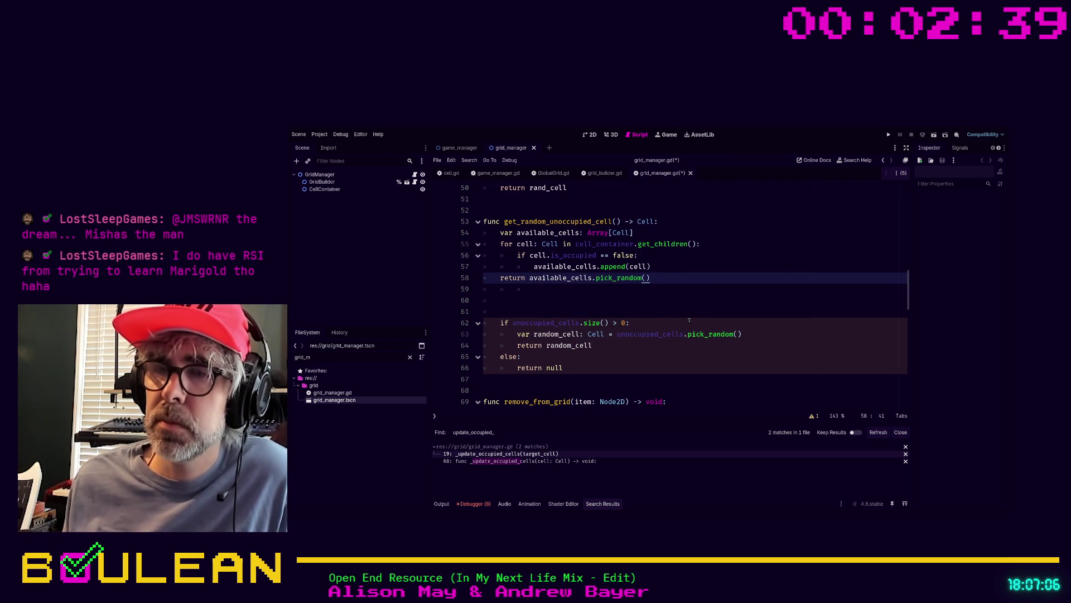
pyautogui.scroll(1, 690, 320)
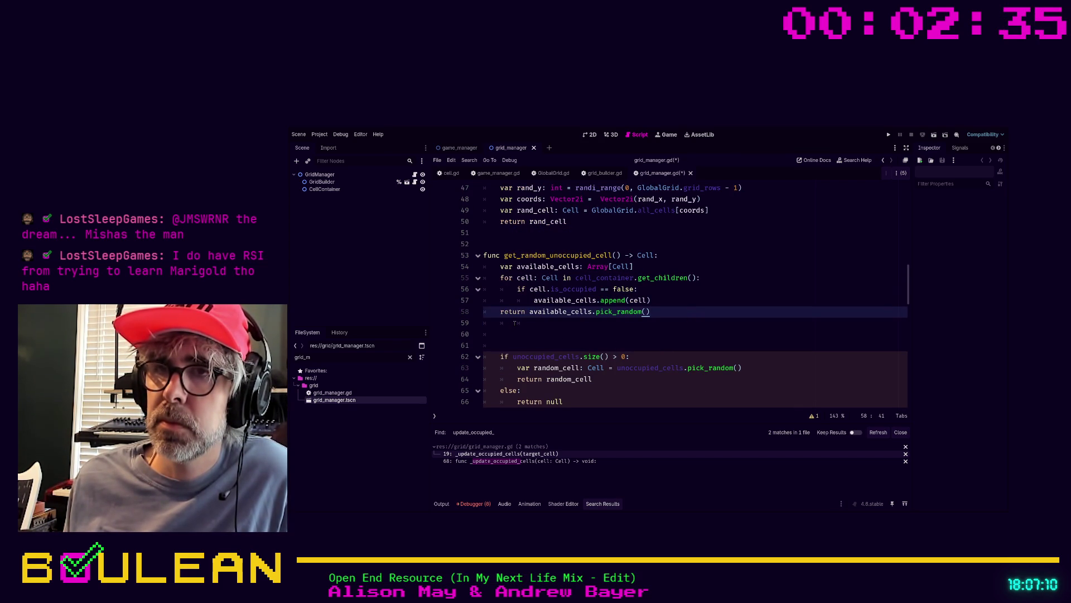
pyautogui.press('Up')
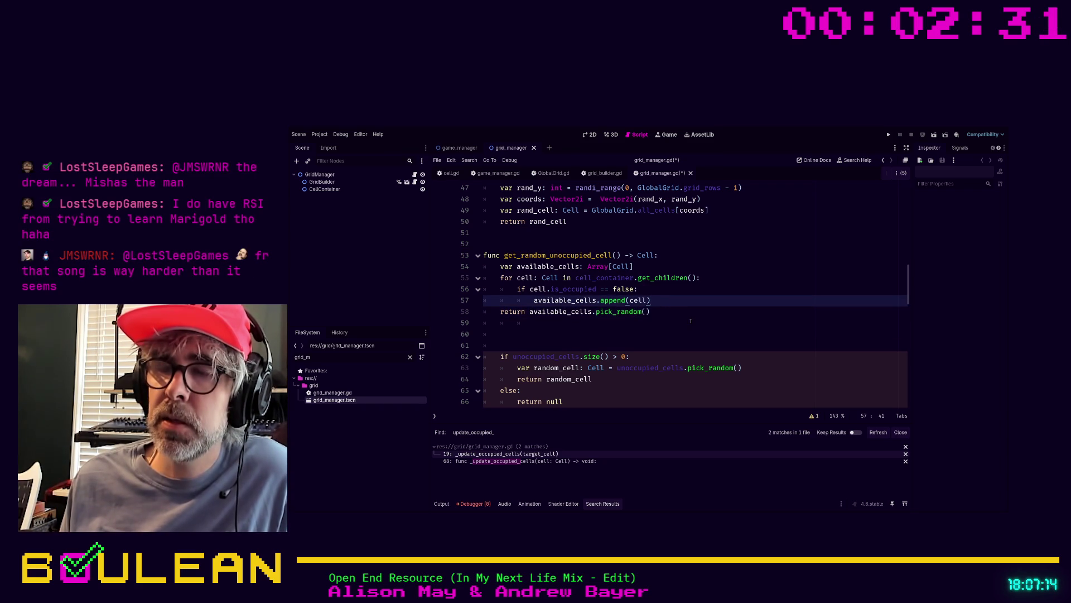
# Put the pick_random return under an 'if available_cells.size() > 0:' check
pyautogui.press('Return')
pyautogui.press('BackSpace')
pyautogui.press('BackSpace')
pyautogui.write('if a')
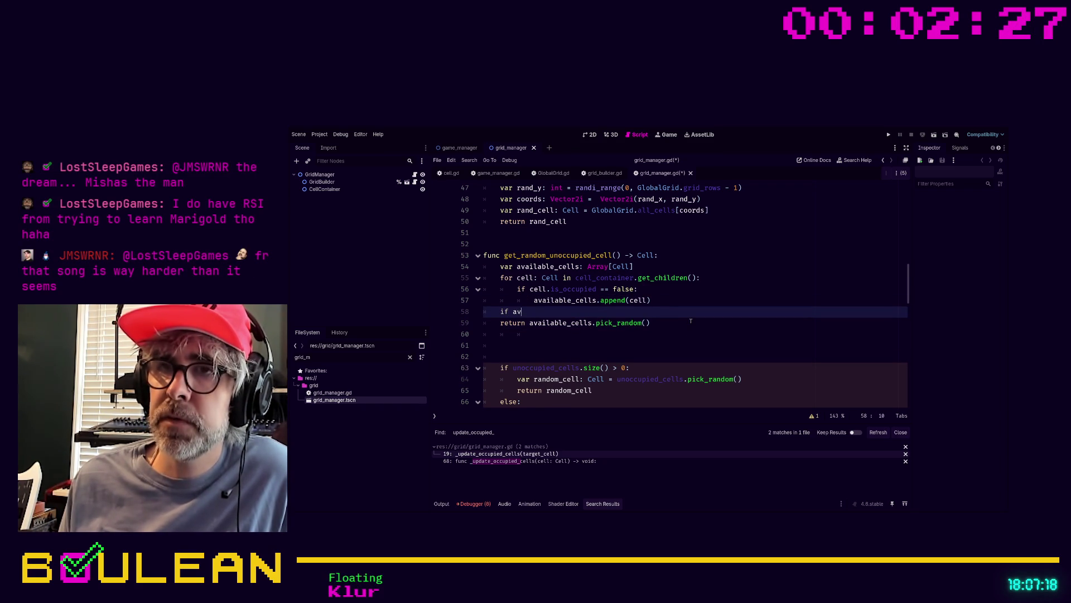
pyautogui.write('v')
pyautogui.press('Return')
pyautogui.write('.si')
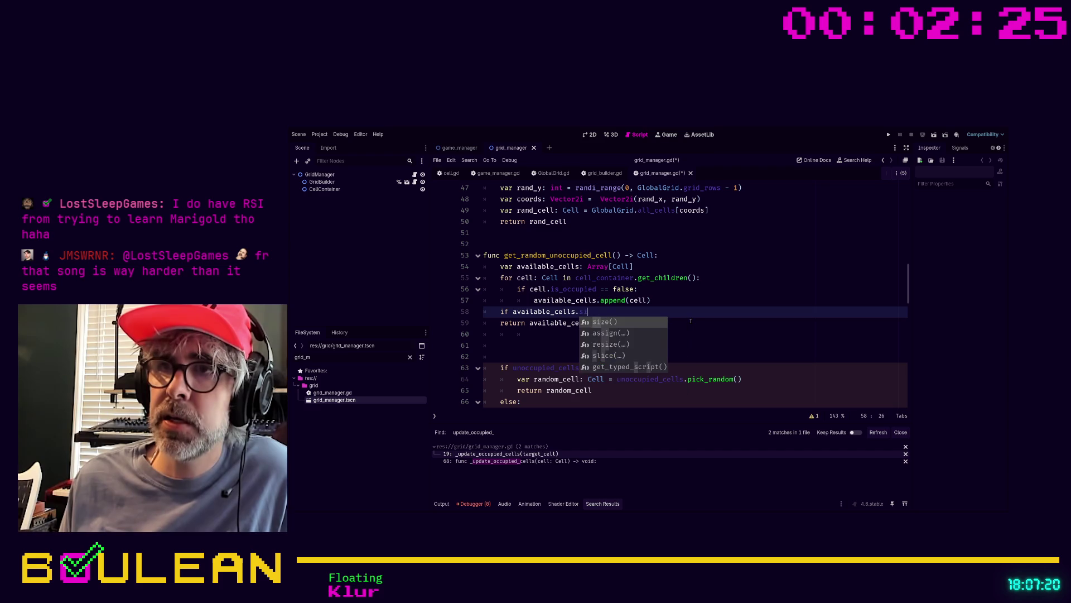
pyautogui.press('Return')
pyautogui.write('>=')
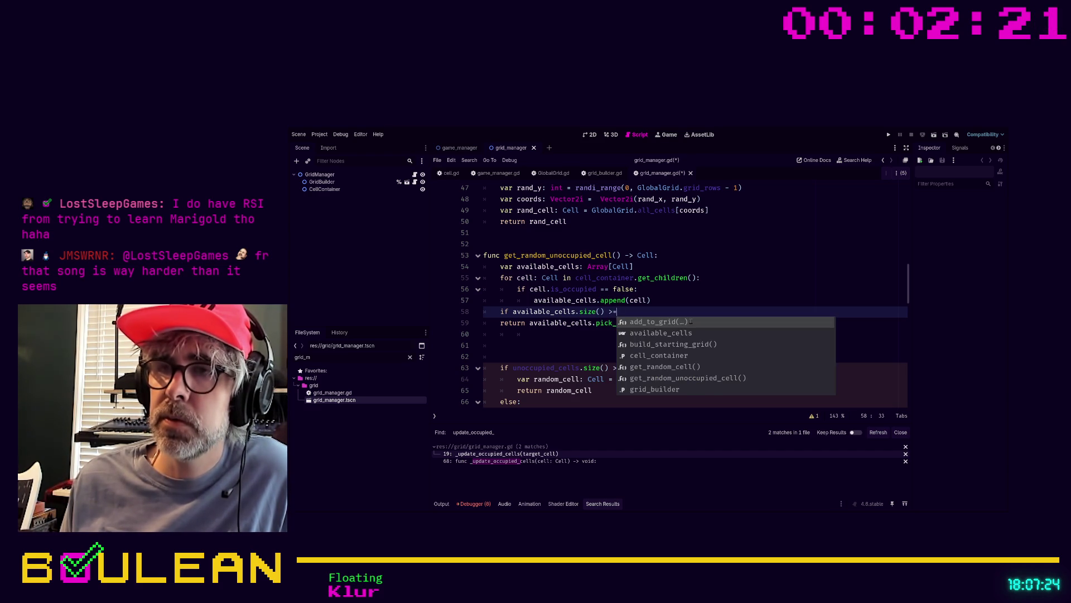
pyautogui.write('-')
pyautogui.write(':')
pyautogui.click(691, 321)
pyautogui.press('Tab')
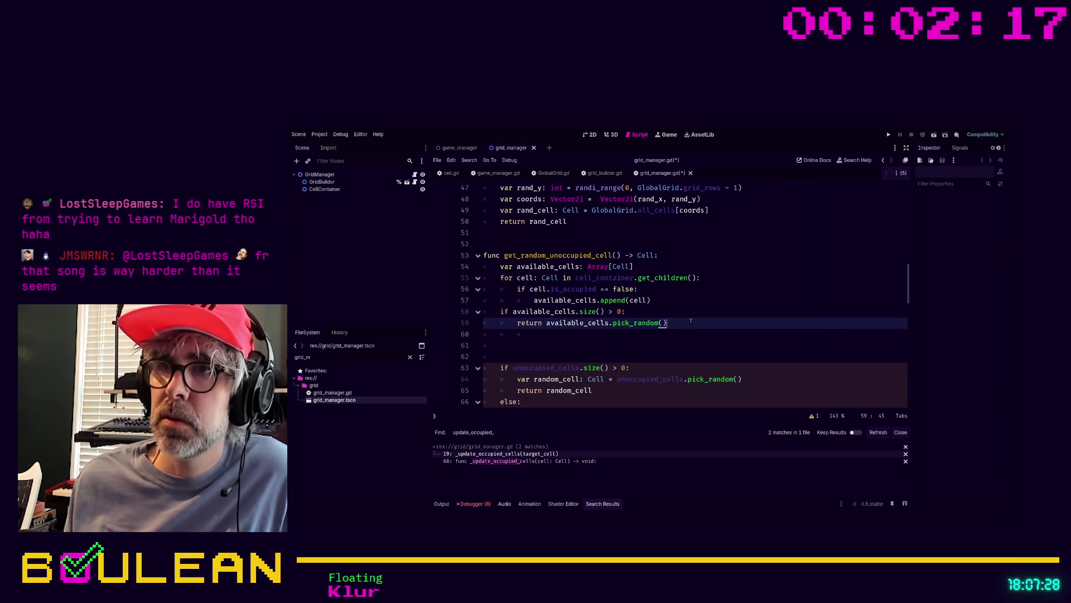
# Add an 'else:' branch that returns null
pyautogui.press('Return')
pyautogui.write('else')
pyautogui.press('Return')
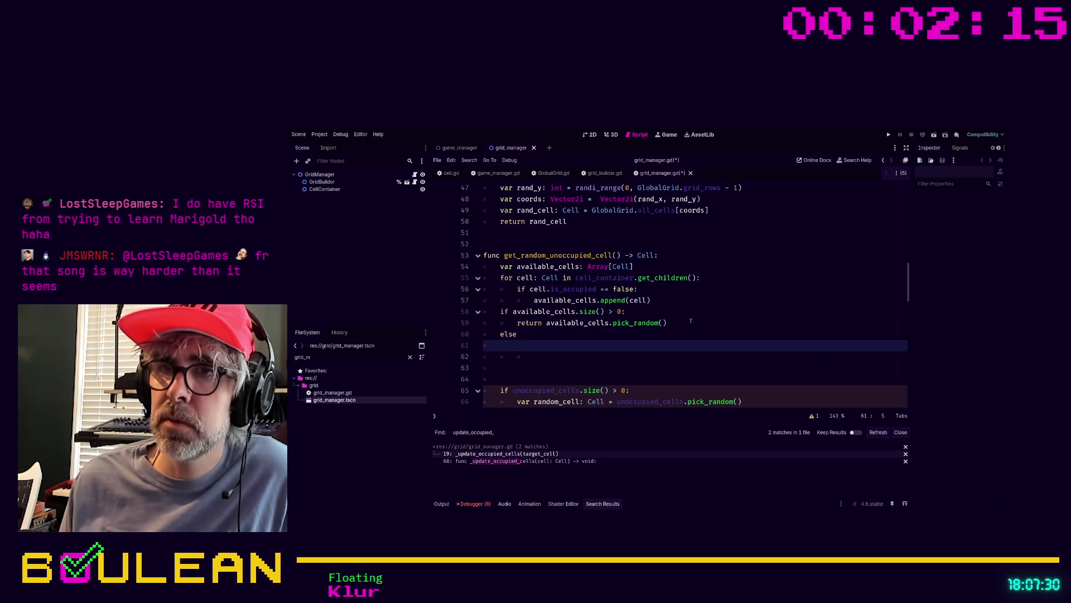
pyautogui.write('retur')
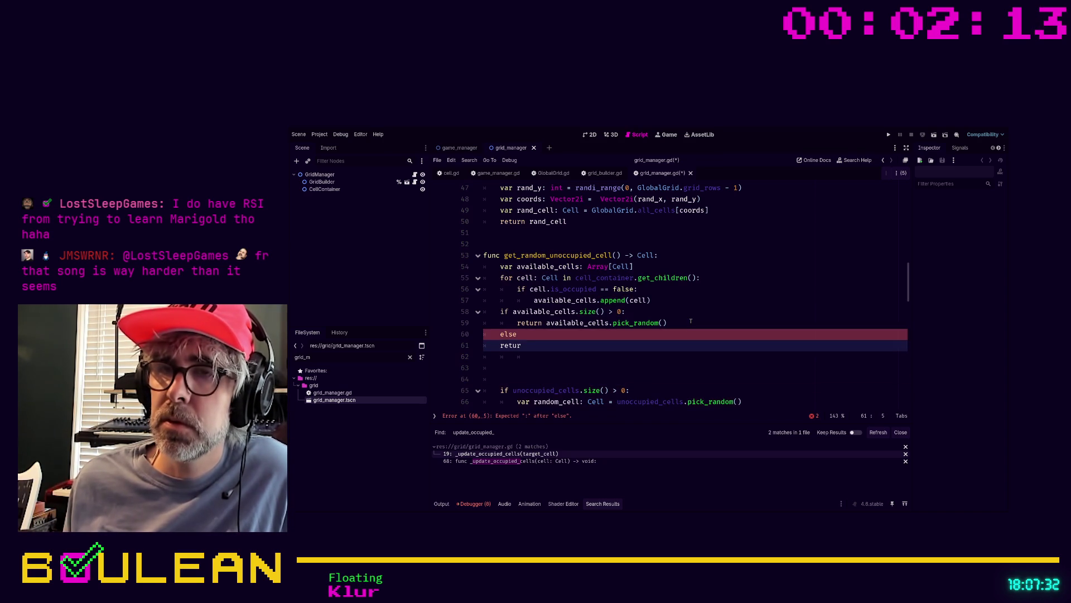
pyautogui.press('Up')
pyautogui.press('End')
pyautogui.write(':')
pyautogui.press('Down')
pyautogui.press('Tab')
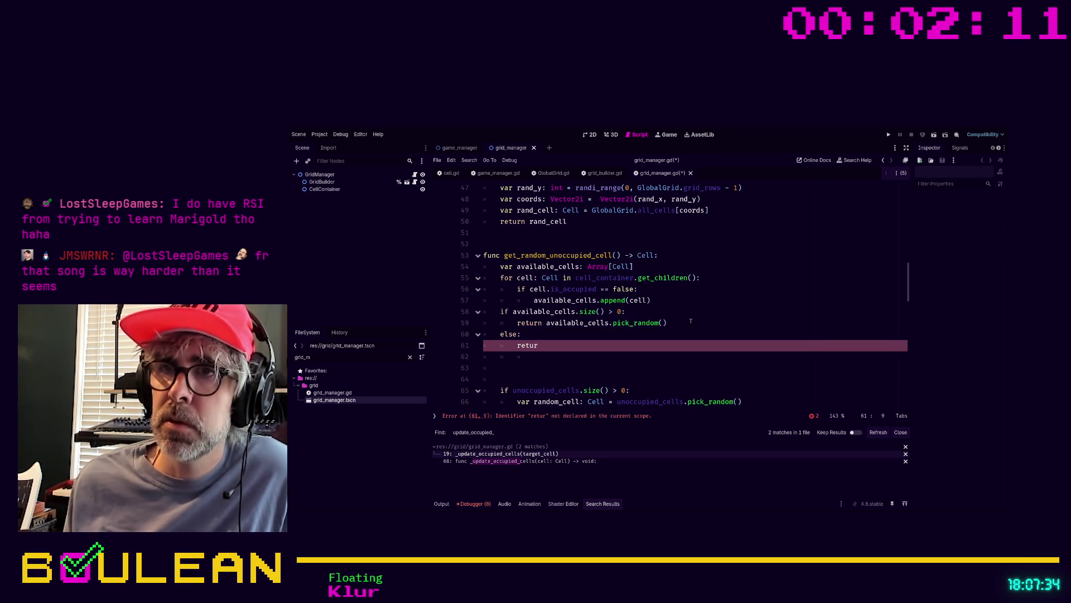
pyautogui.write('n null')
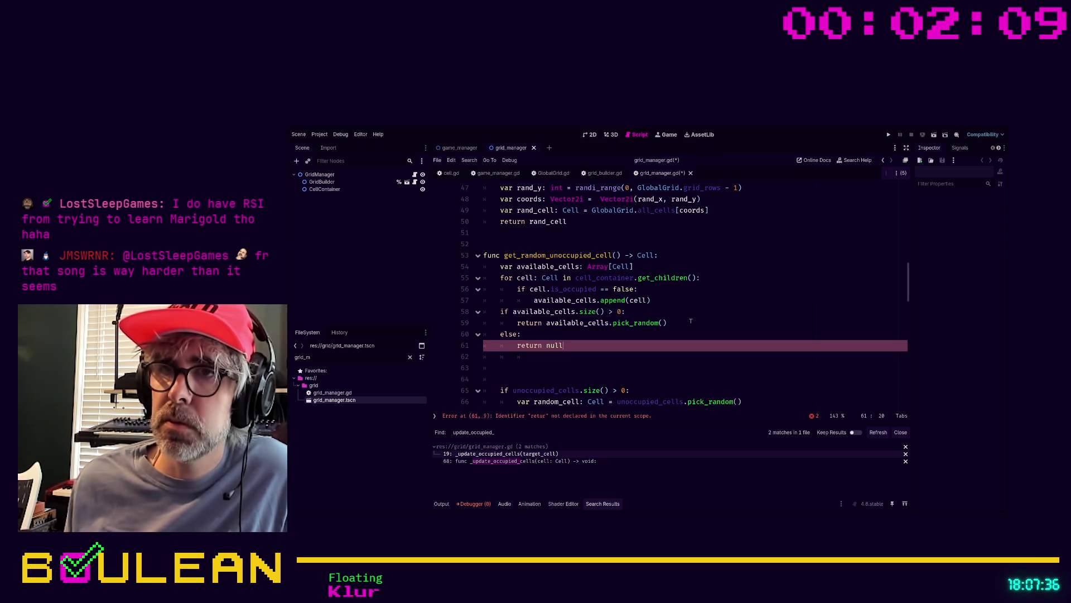
pyautogui.press('Down')
pyautogui.moveTo(589, 349)
pyautogui.mouseDown()
pyautogui.moveTo(486, 345)
pyautogui.moveTo(483, 334)
pyautogui.mouseUp()
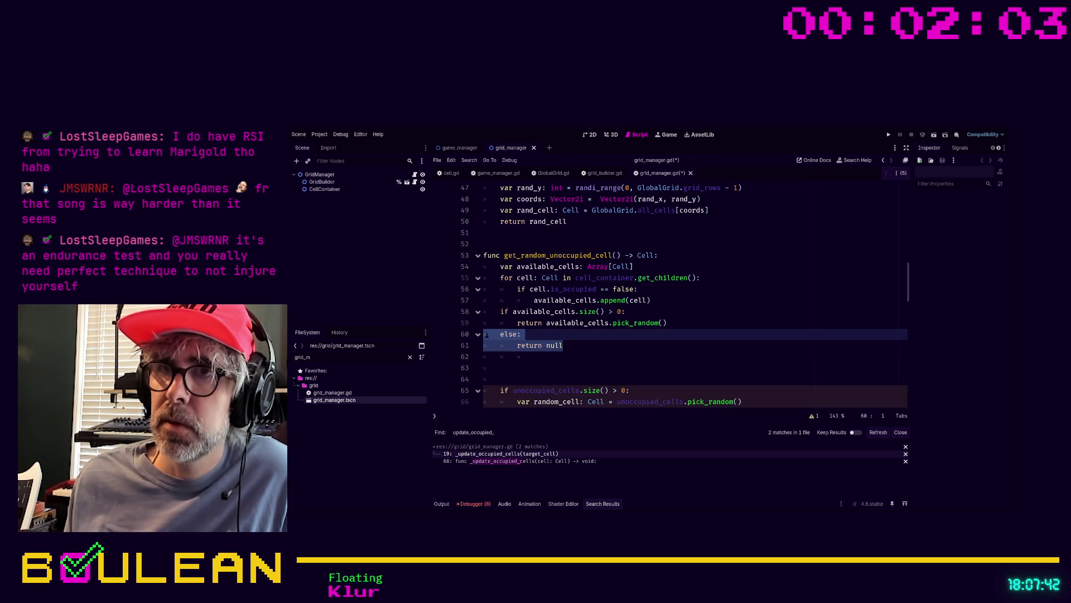
pyautogui.click(487, 334)
# Leave one blank line between the available_cells declaration and the for loop
pyautogui.click(697, 263)
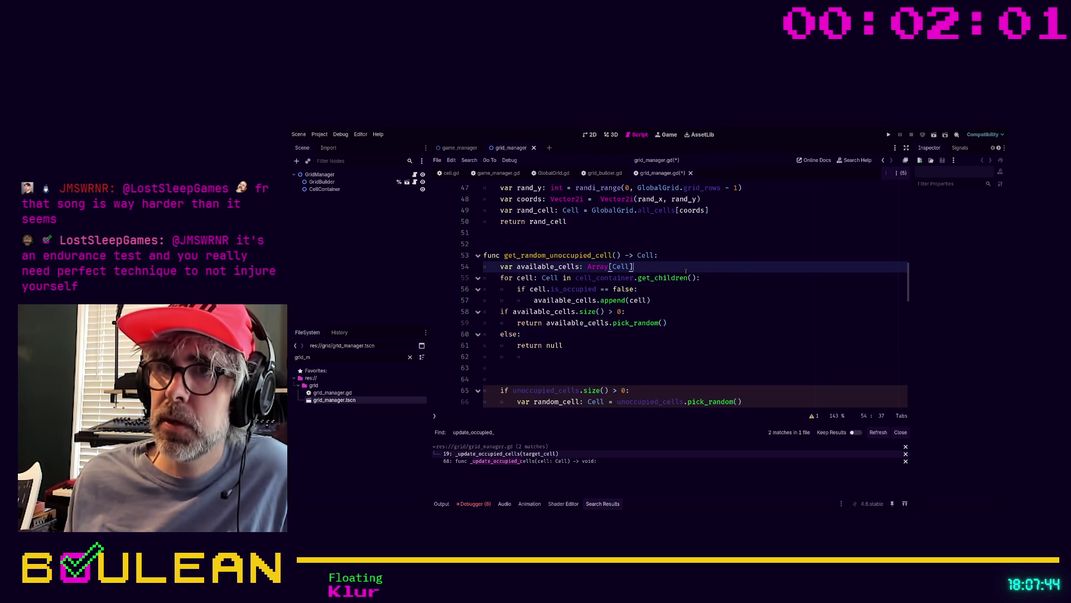
pyautogui.press('Return')
pyautogui.press('Return')
pyautogui.press('Up')
pyautogui.press('Down')
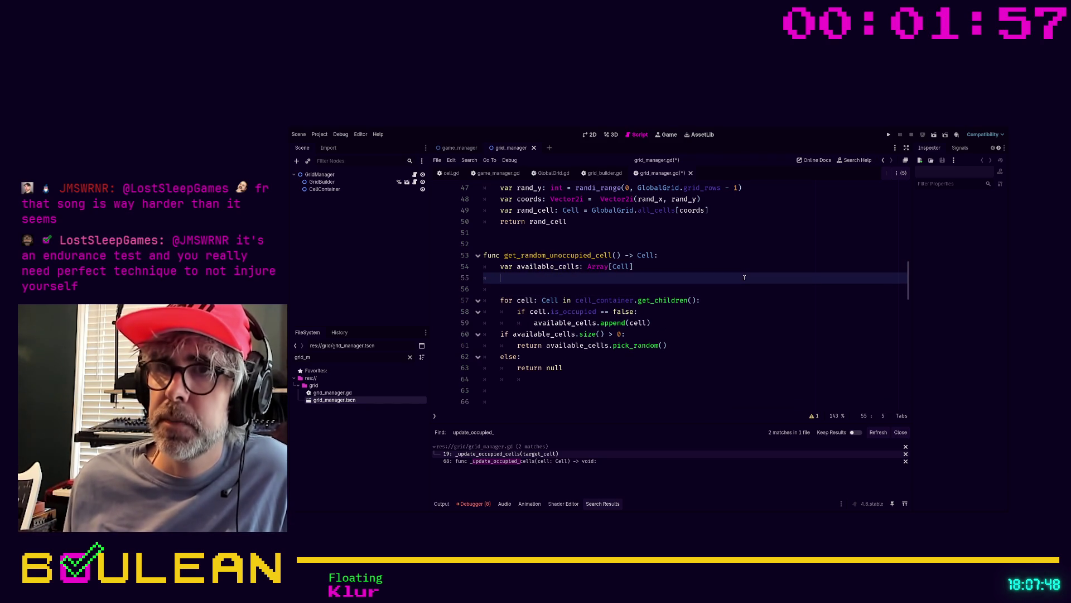
pyautogui.press('Up')
pyautogui.press('Return')
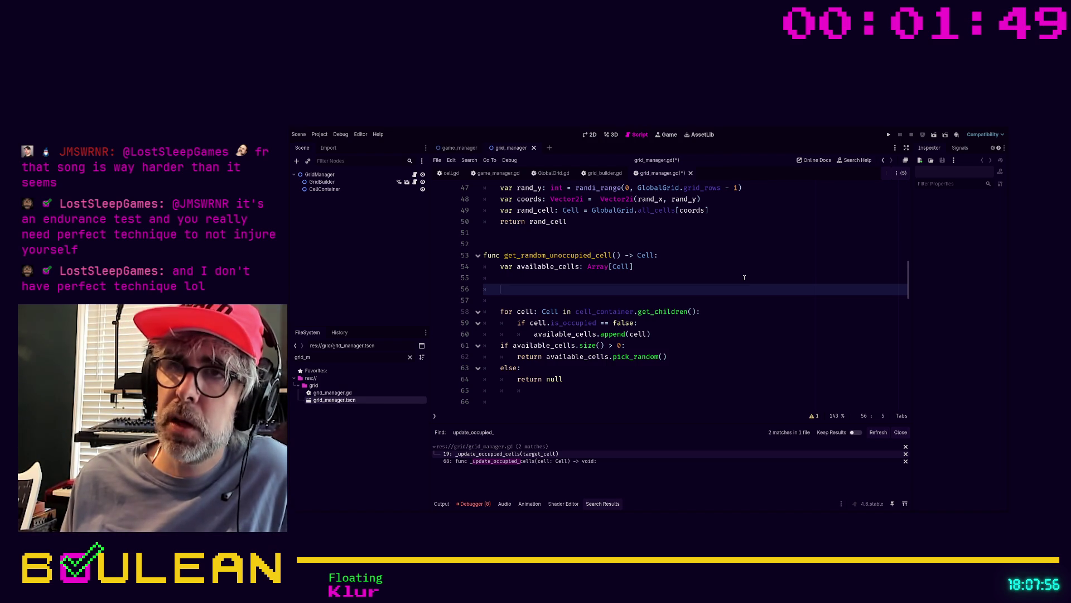
pyautogui.press('Delete')
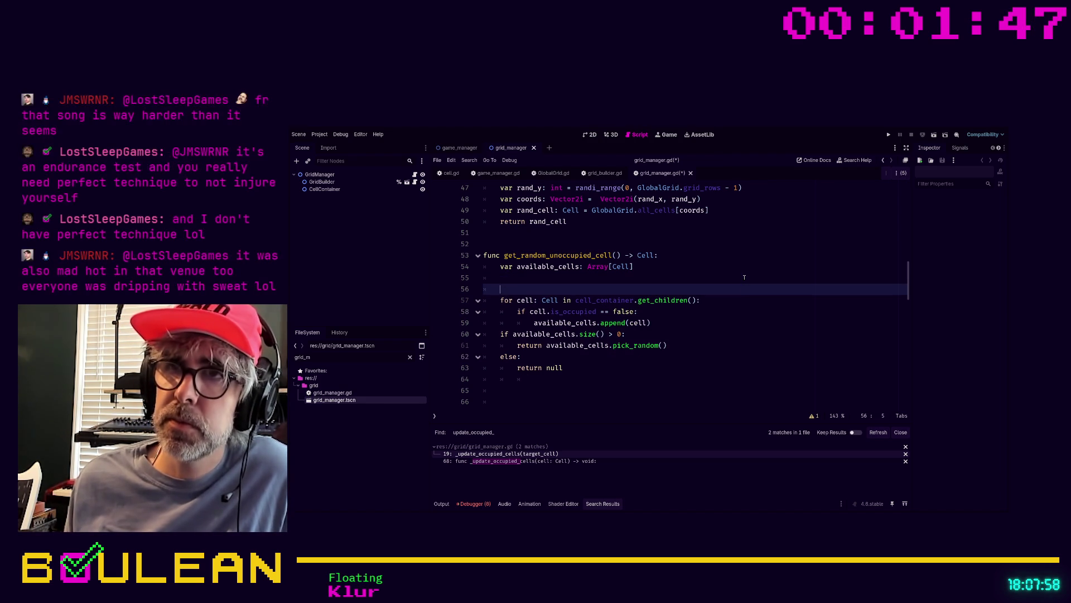
pyautogui.press('BackSpace')
pyautogui.press('BackSpace')
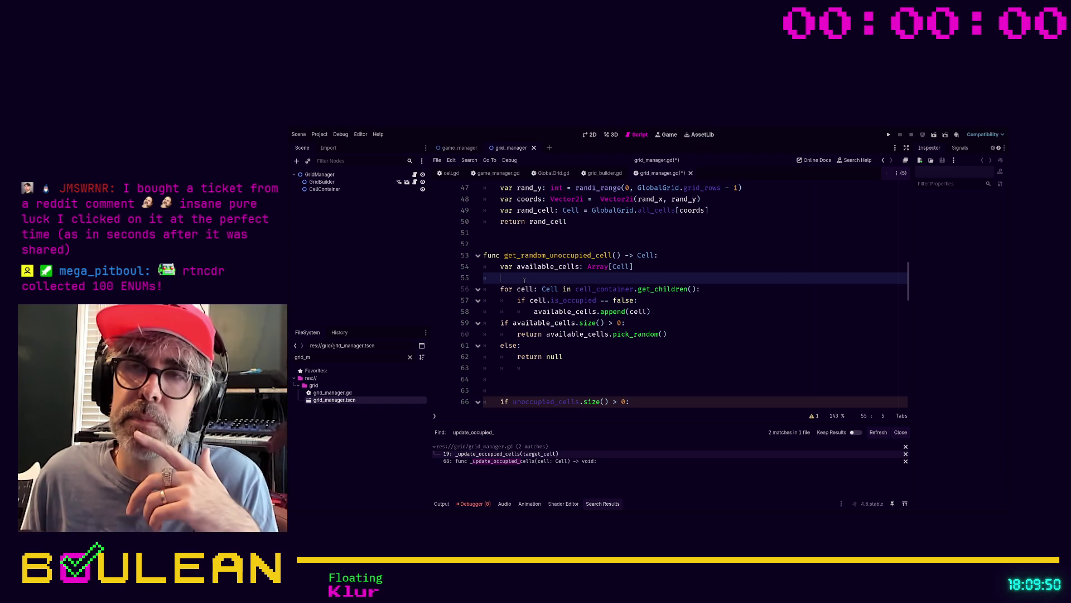
pyautogui.moveTo(525, 279); pyautogui.dragTo(474, 266)
pyautogui.click(581, 268)
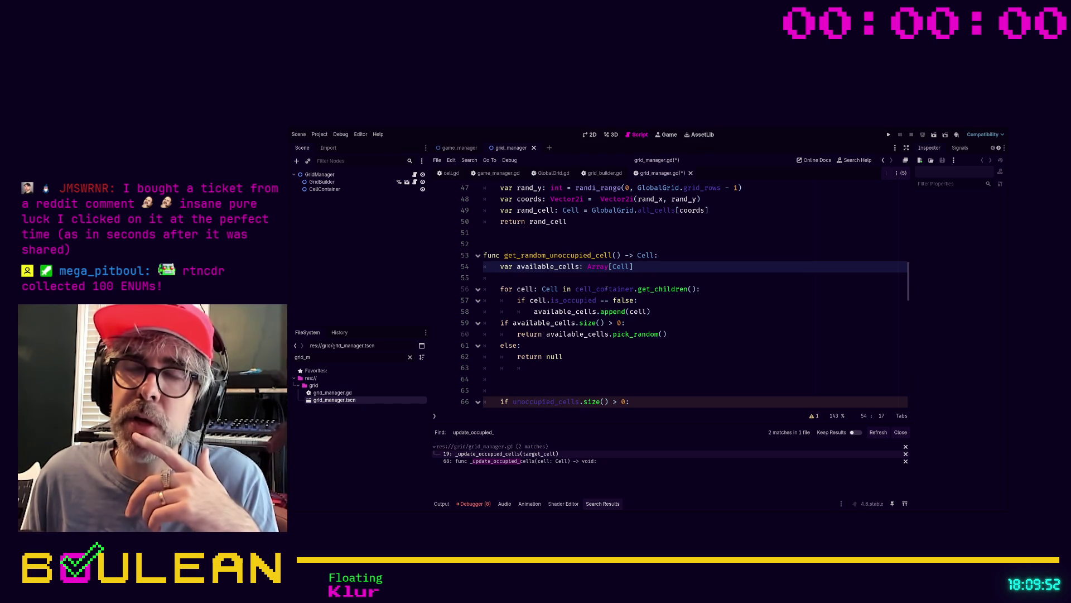
pyautogui.moveTo(589, 280)
pyautogui.mouseDown()
pyautogui.moveTo(485, 278)
pyautogui.moveTo(468, 267)
pyautogui.mouseUp()
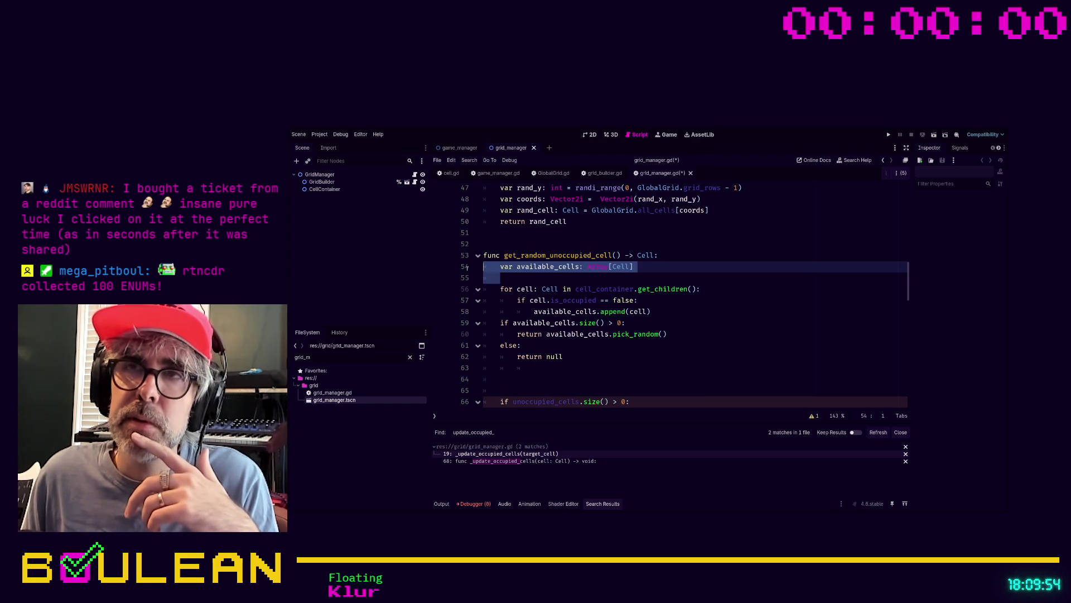
pyautogui.click(528, 276)
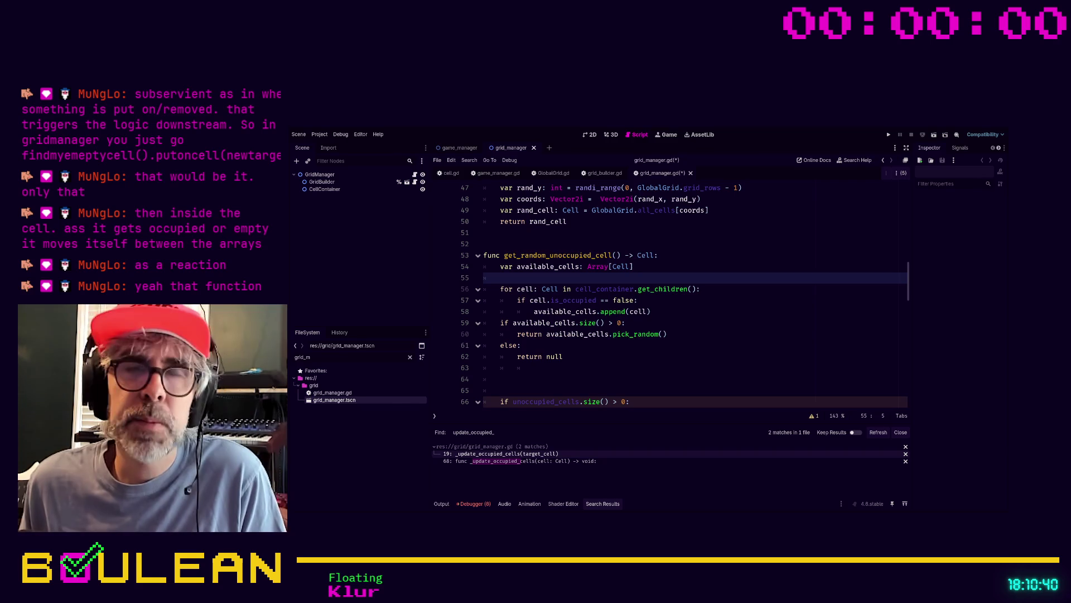
pyautogui.scroll(1, 674, 373)
pyautogui.scroll(3, 674, 373)
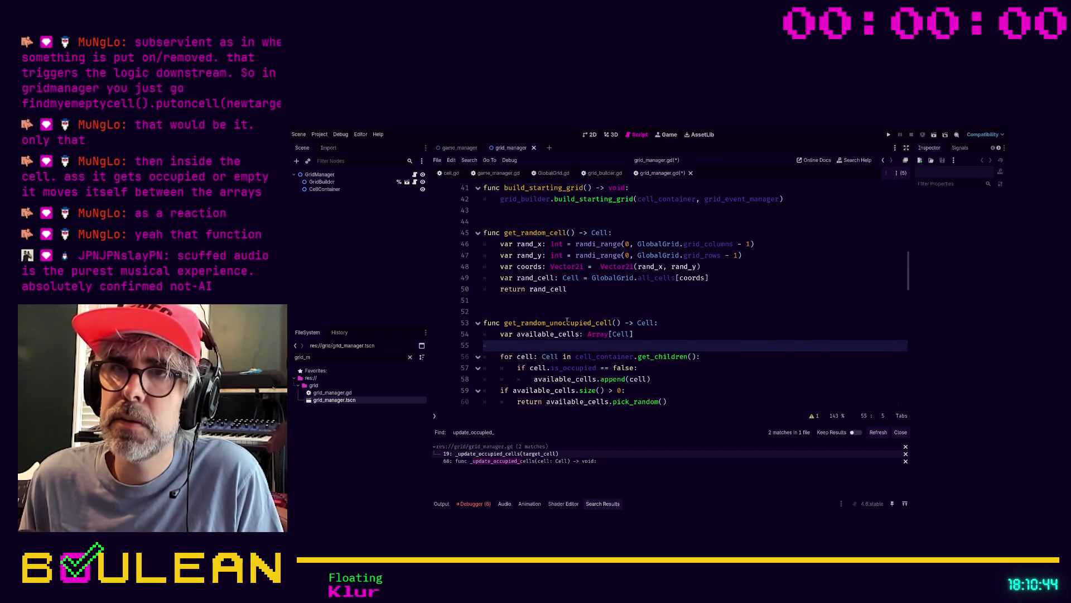
pyautogui.scroll(-1, 567, 319)
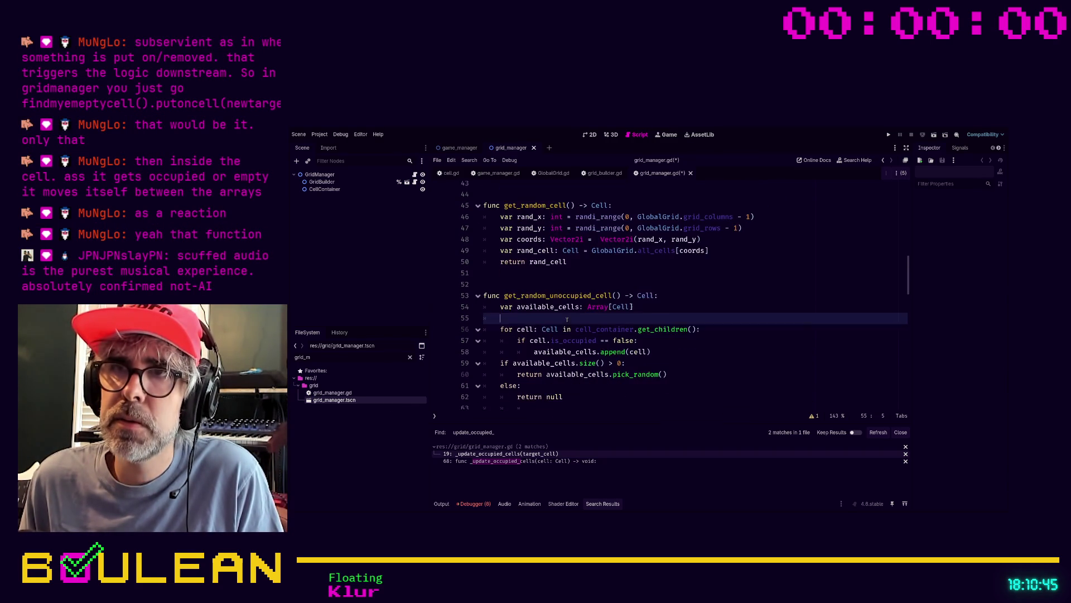
pyautogui.click(593, 257)
pyautogui.hotkey('shift', 'Up')
pyautogui.hotkey('shift', 'Up')
pyautogui.hotkey('shift', 'Up')
pyautogui.hotkey('shift', 'Home')
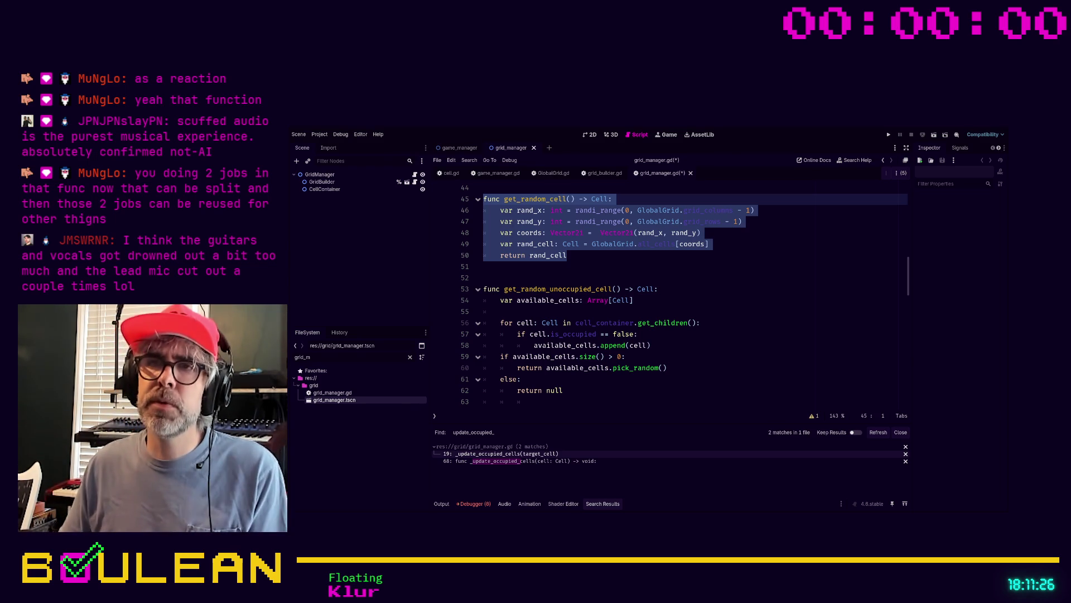
pyautogui.click(607, 391)
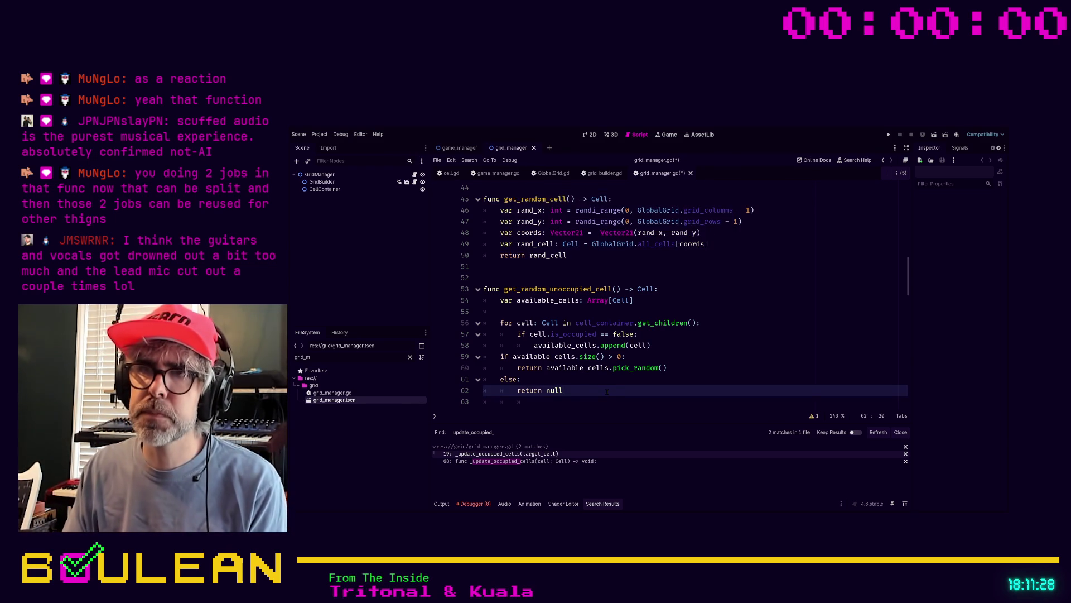
pyautogui.moveTo(606, 391)
pyautogui.mouseDown()
pyautogui.moveTo(483, 381)
pyautogui.moveTo(655, 358)
pyautogui.mouseUp()
pyautogui.click(655, 357)
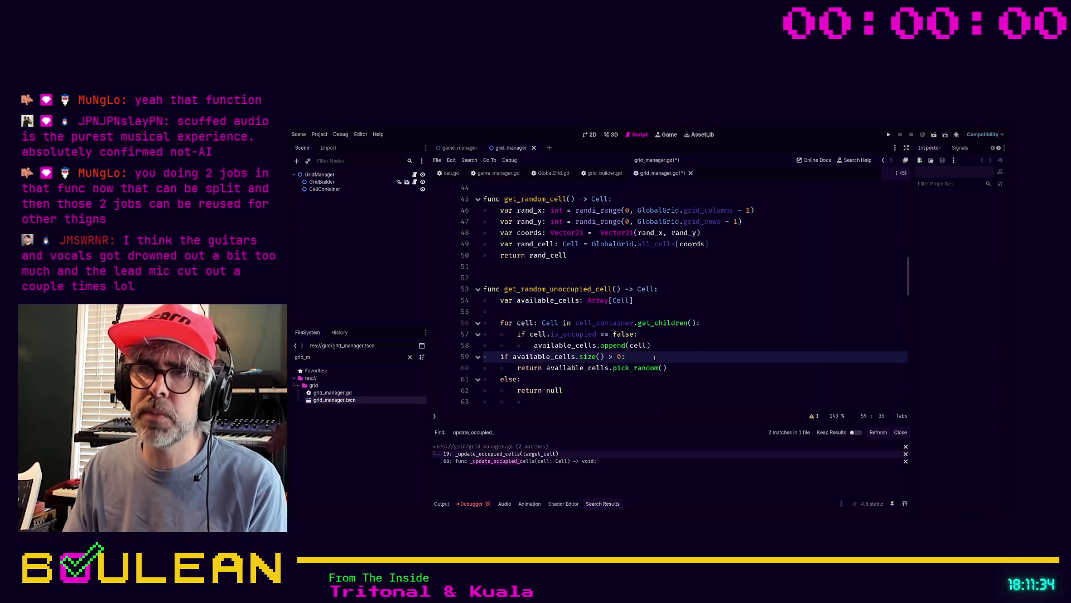
pyautogui.moveTo(701, 323); pyautogui.dragTo(480, 323)
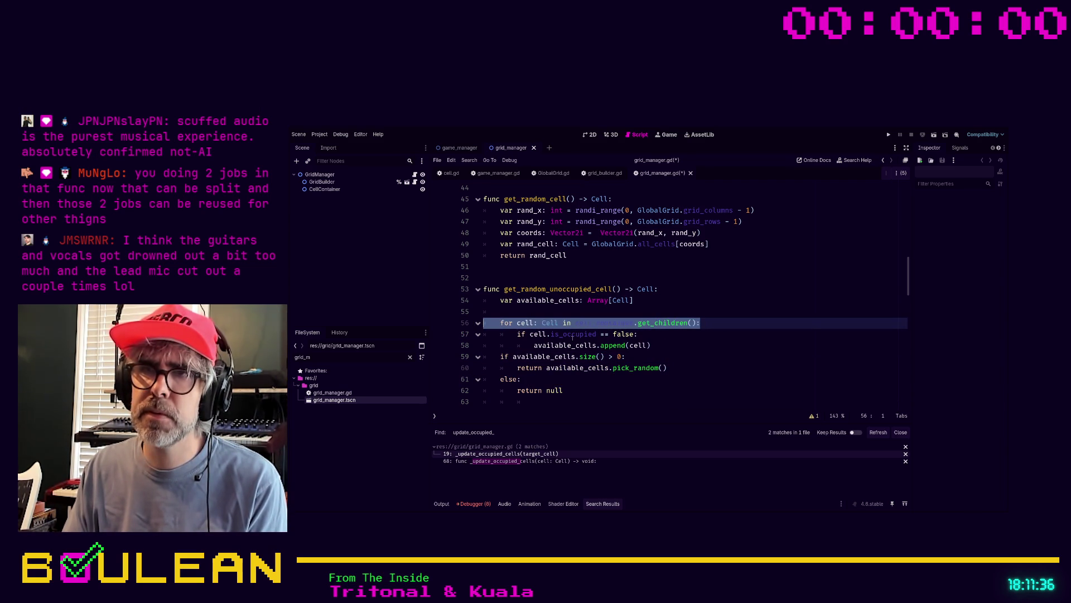
pyautogui.moveTo(651, 345); pyautogui.dragTo(463, 328)
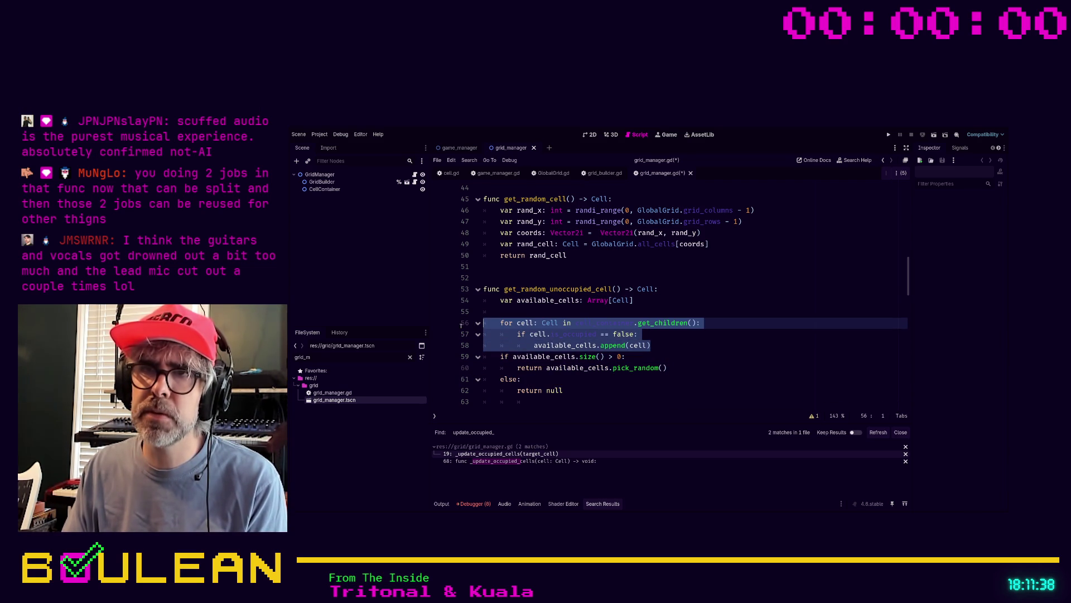
pyautogui.click(658, 357)
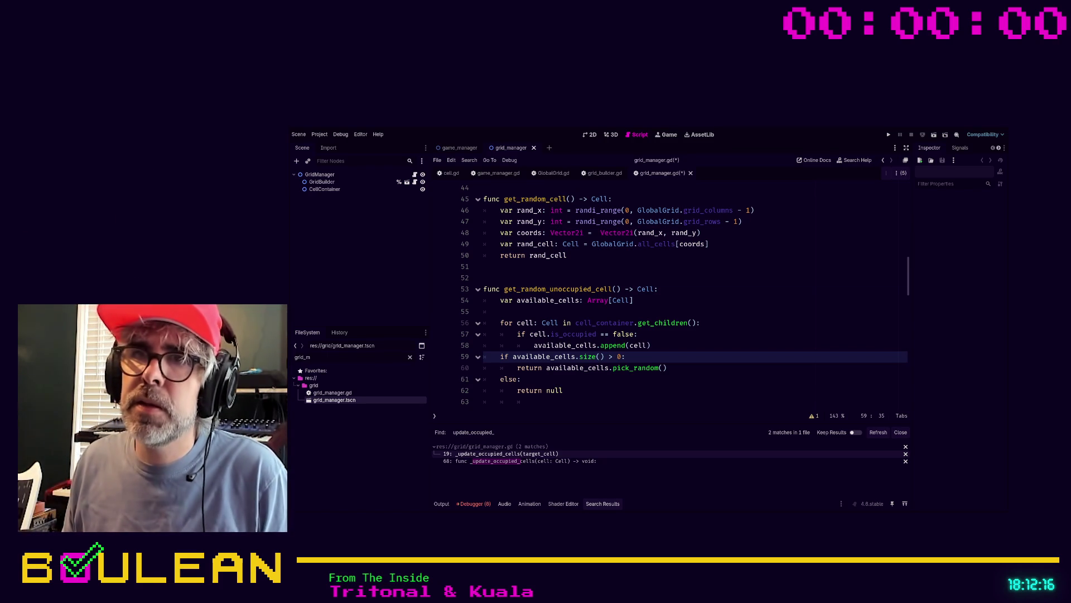
# Fold the old unoccupied_cells if block and the remove_from_grid function
pyautogui.click(534, 274)
pyautogui.press('Return')
pyautogui.press('Return')
pyautogui.press('Return')
pyautogui.press('Up')
pyautogui.press('Up')
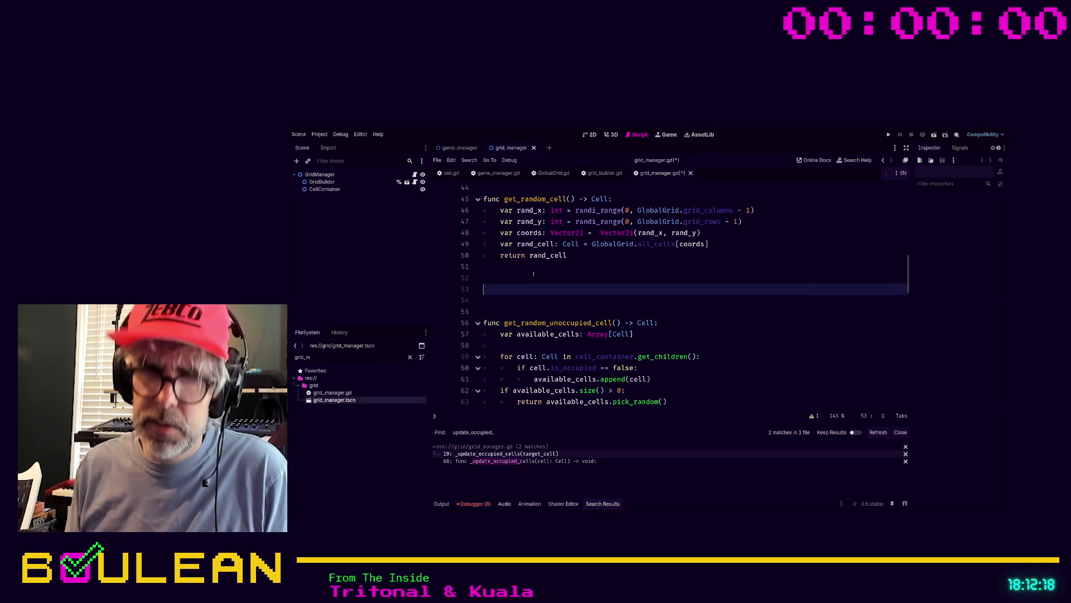
pyautogui.write('func get_all')
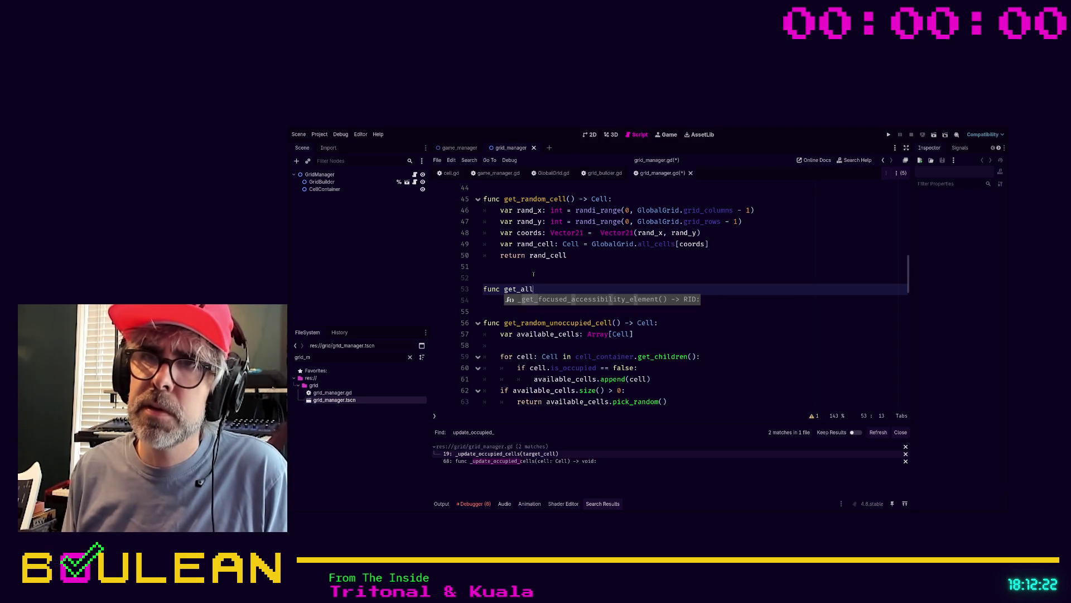
pyautogui.press('BackSpace')
pyautogui.press('BackSpace')
pyautogui.press('BackSpace')
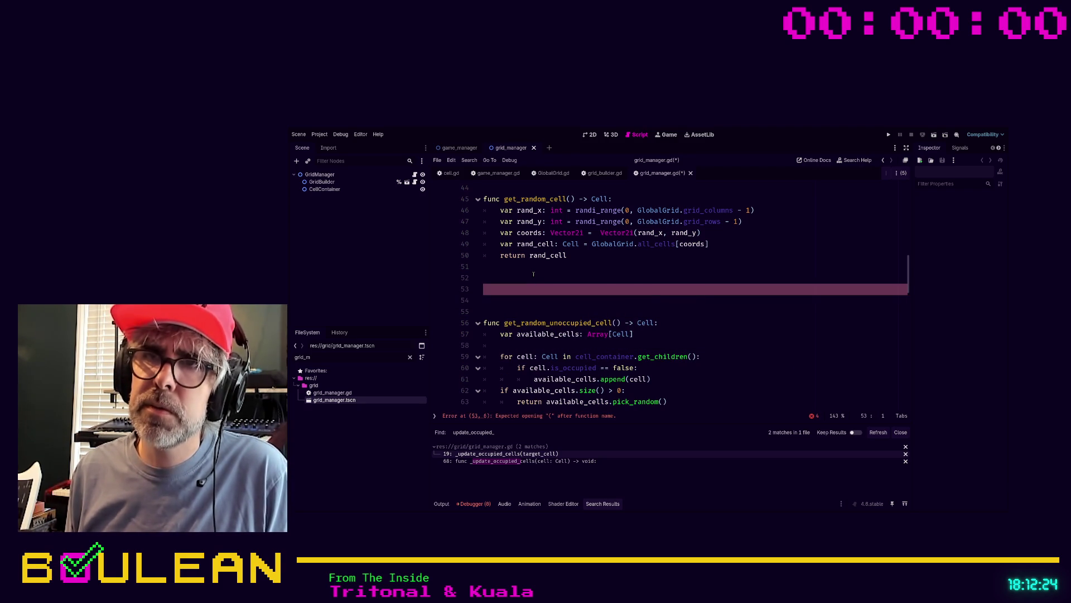
pyautogui.press('Down')
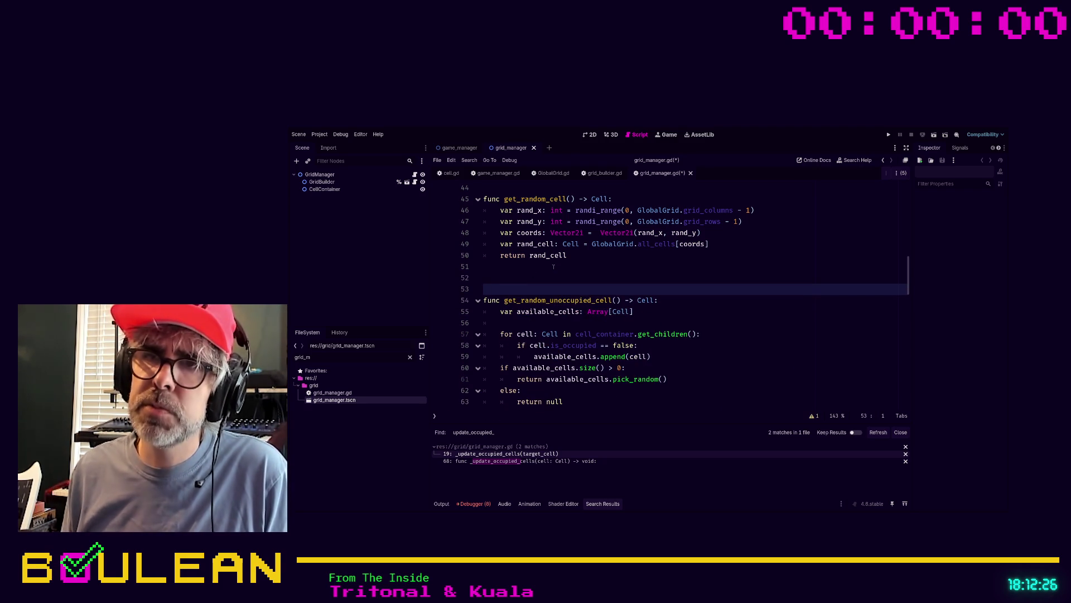
pyautogui.scroll(-2, 553, 267)
pyautogui.scroll(-2, 554, 319)
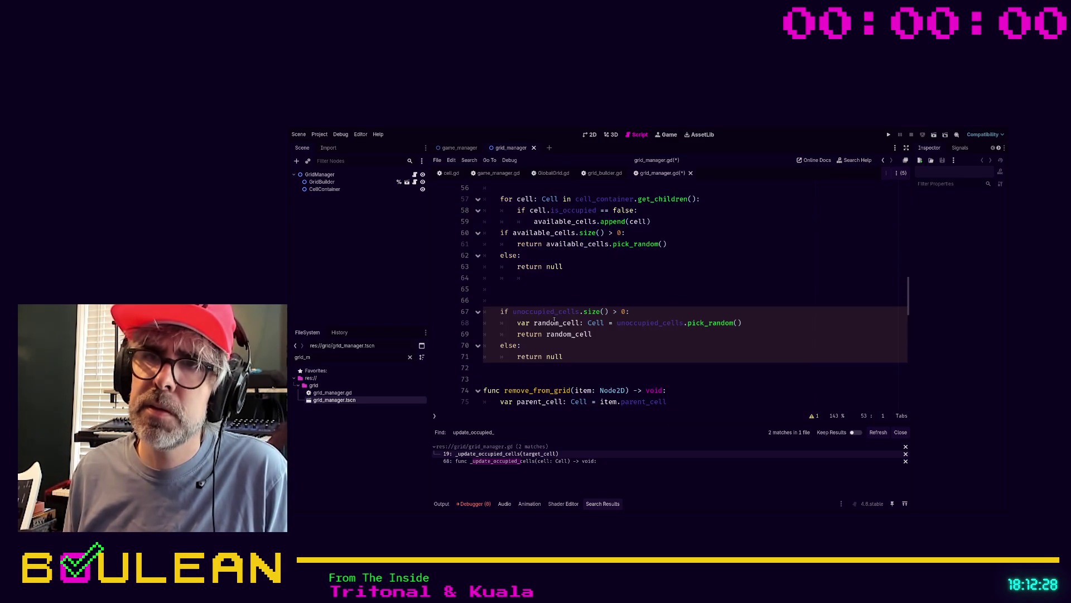
pyautogui.click(478, 311)
pyautogui.click(478, 367)
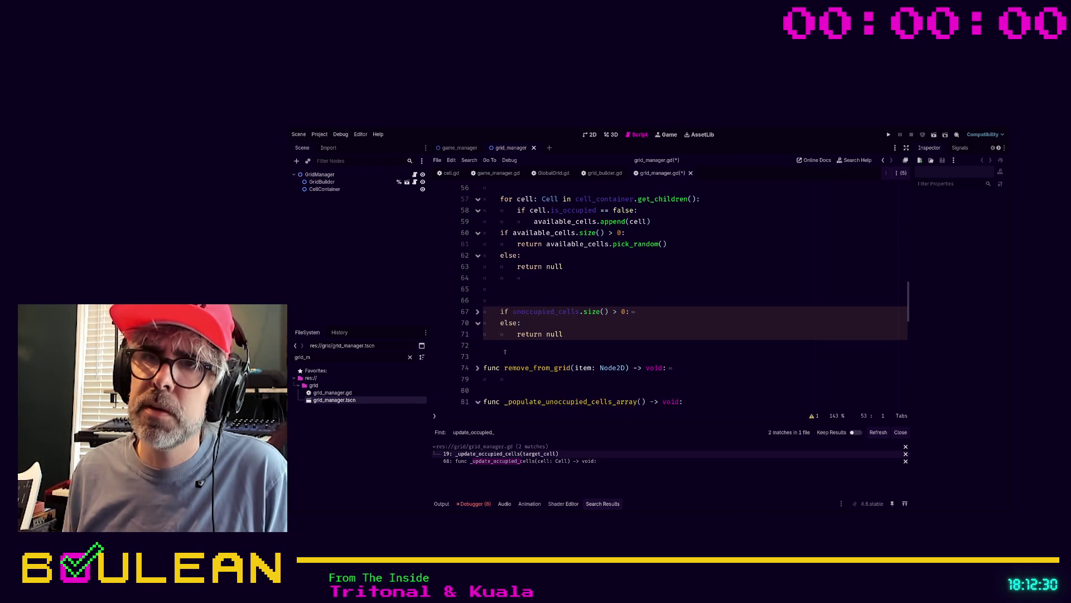
pyautogui.scroll(-1, 491, 371)
# Below remove_from_grid, write the header 'func _get_all_cells() -> Array[Cell]:'
pyautogui.click(523, 362)
pyautogui.press('Return')
pyautogui.press('Return')
pyautogui.press('Return')
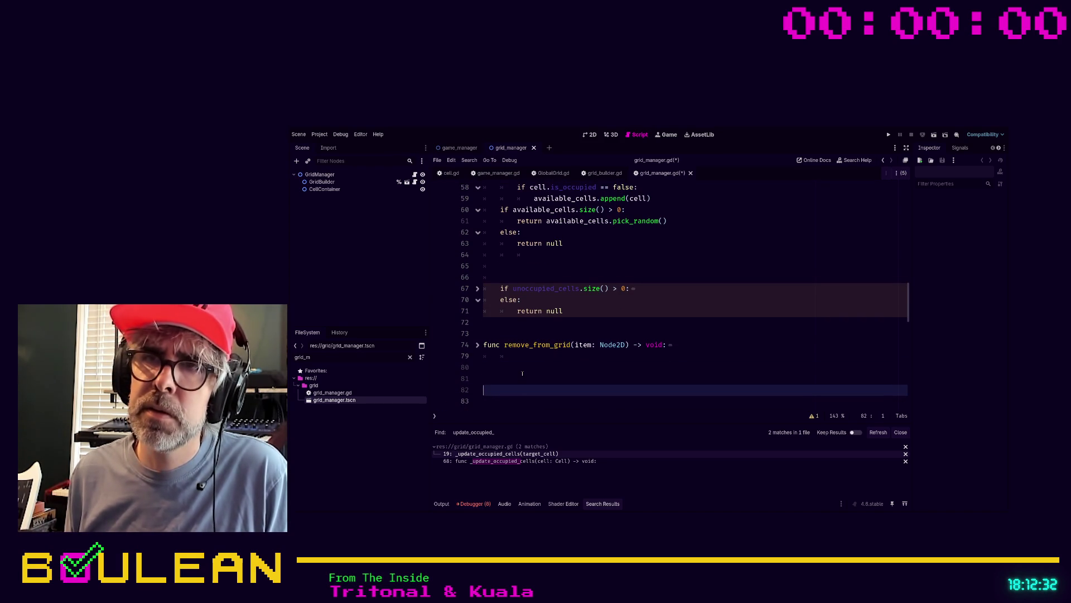
pyautogui.press('Up')
pyautogui.press('Up')
pyautogui.write('func _get_all_cells() -')
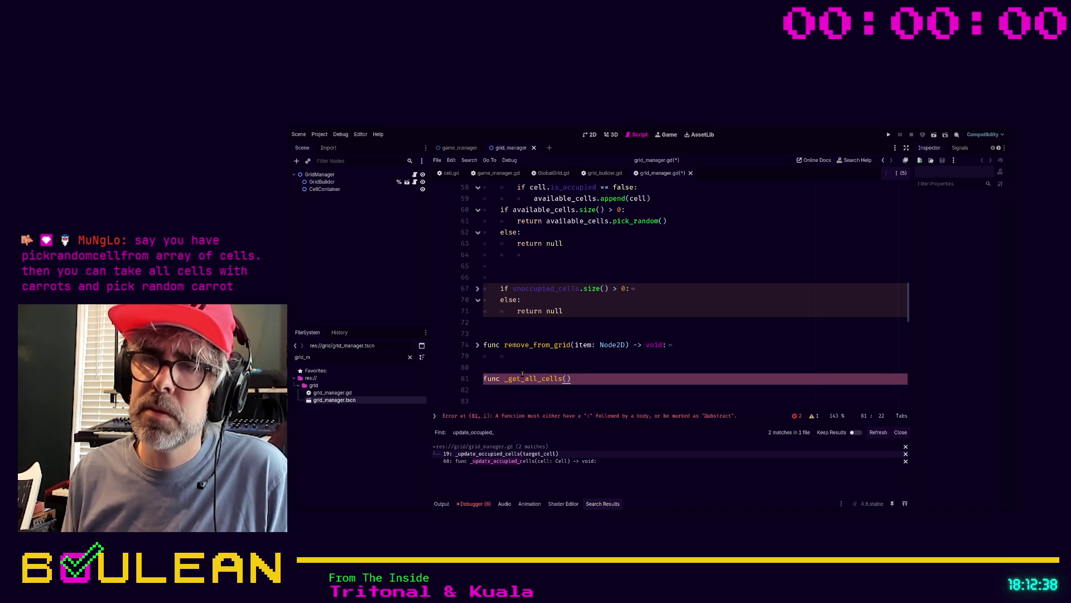
pyautogui.write('>')
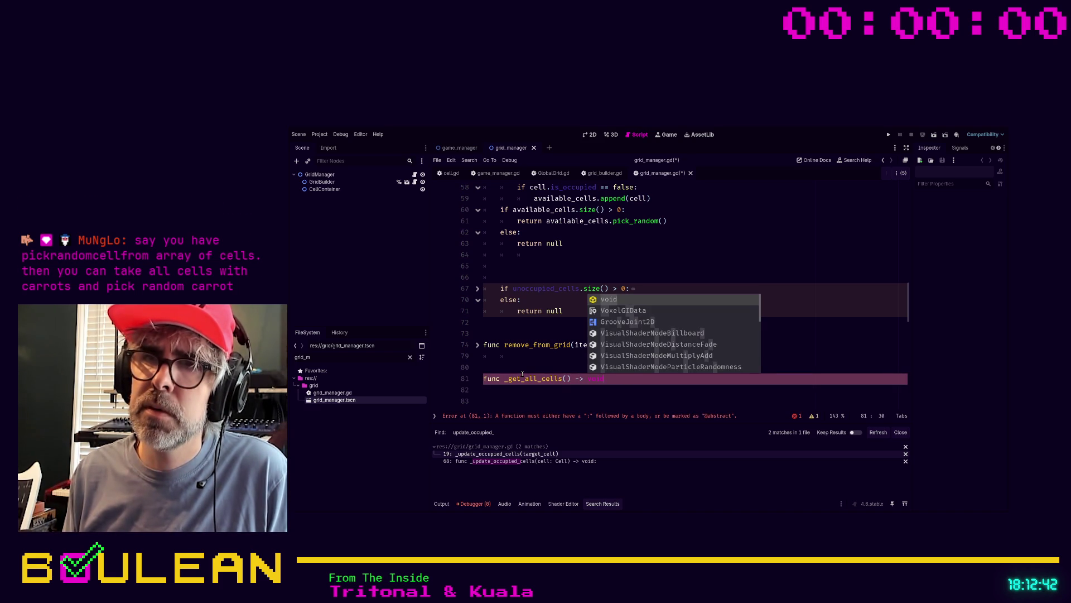
pyautogui.press('BackSpace')
pyautogui.press('BackSpace')
pyautogui.press('BackSpace')
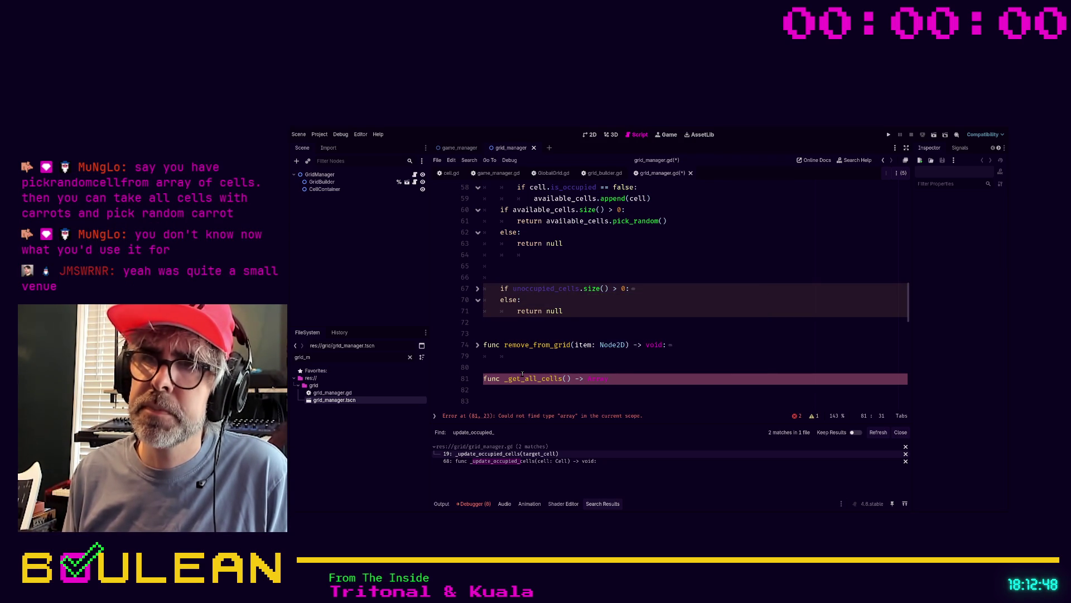
pyautogui.write('Cell]:')
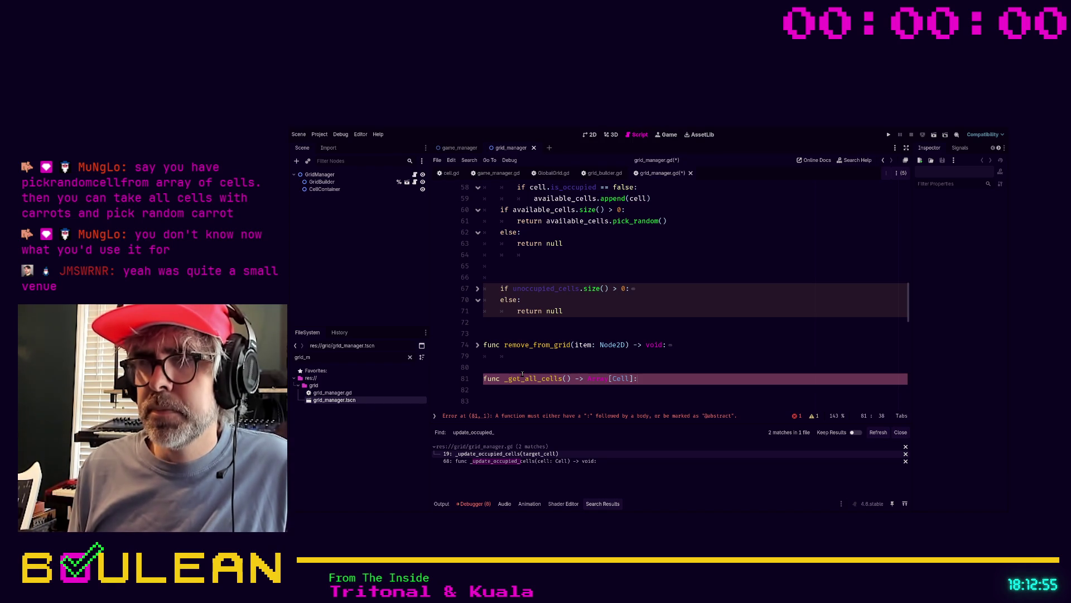
pyautogui.press('BackSpace')
pyautogui.write(':')
pyautogui.press('Return')
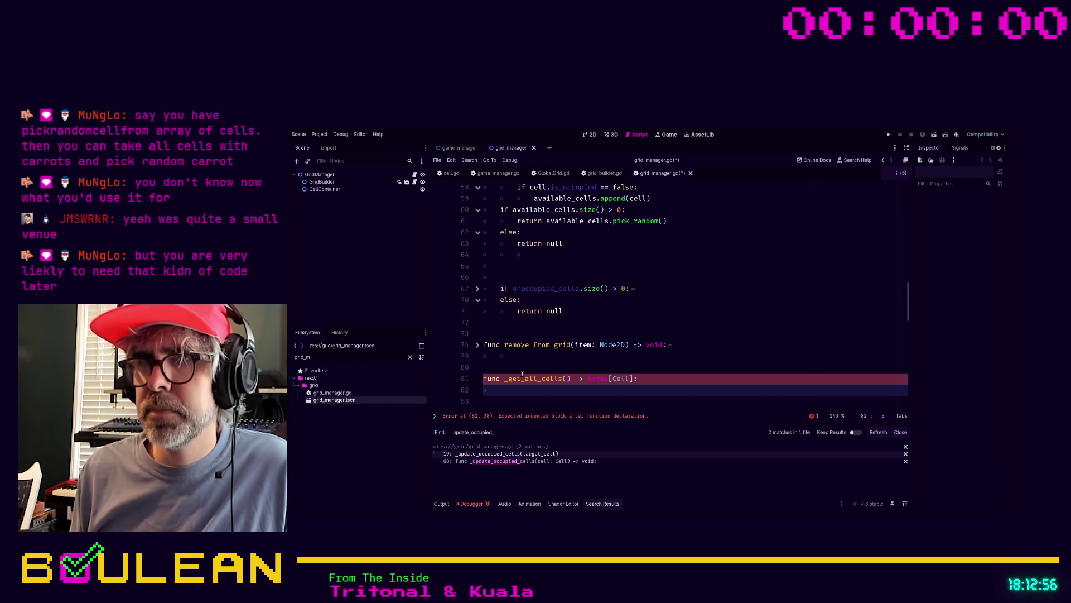
pyautogui.scroll(2, 667, 282)
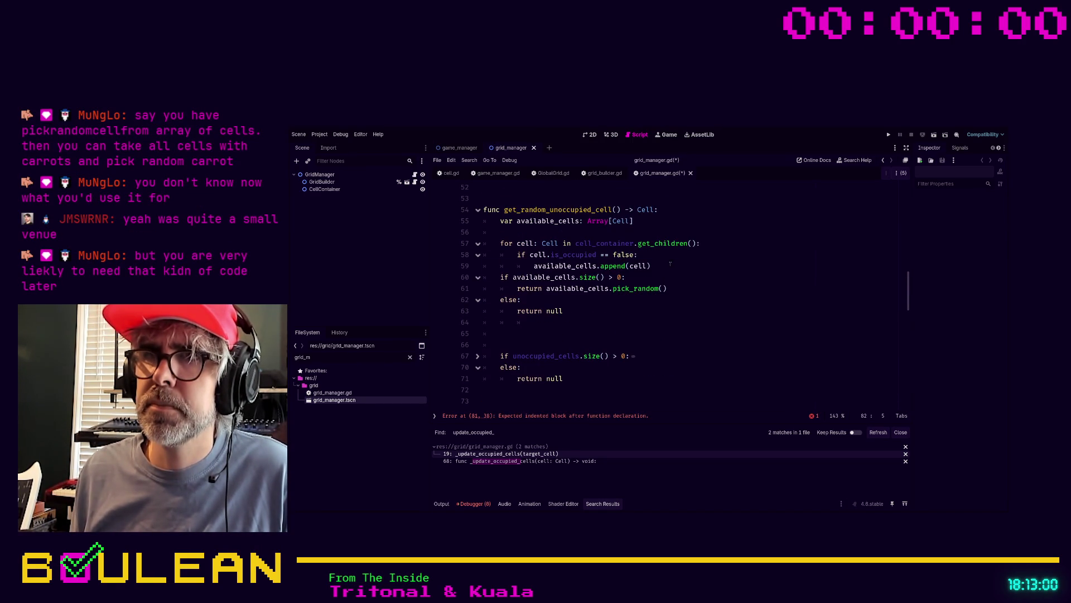
# Move the free-cell for loop from get_random_unoccupied_cell into _get_all_cells
pyautogui.moveTo(669, 265); pyautogui.dragTo(481, 243)
pyautogui.press('BackSpace')
pyautogui.scroll(-2, 575, 279)
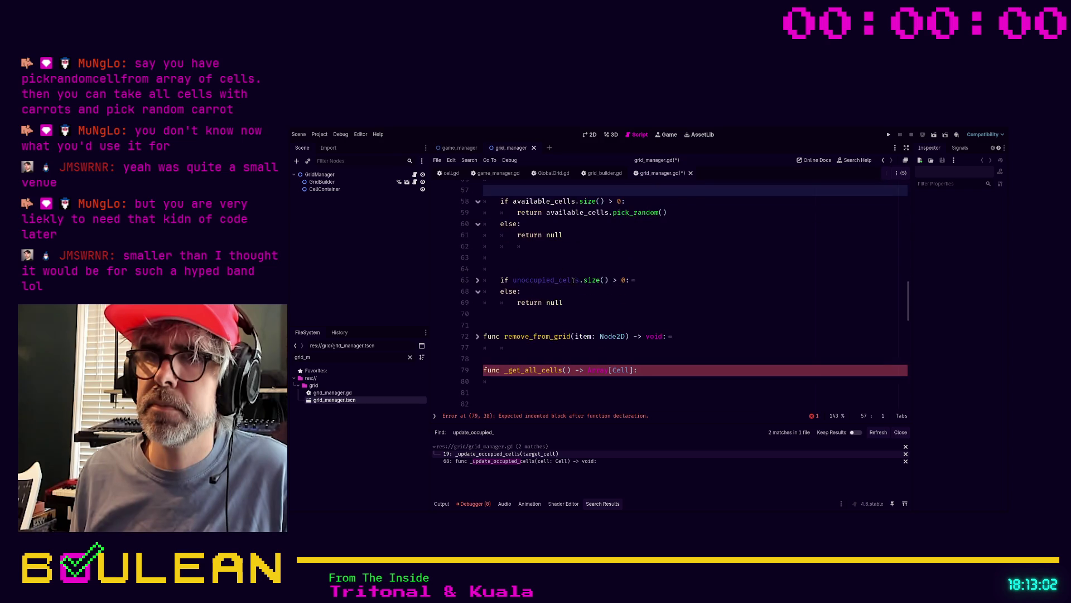
pyautogui.click(506, 382)
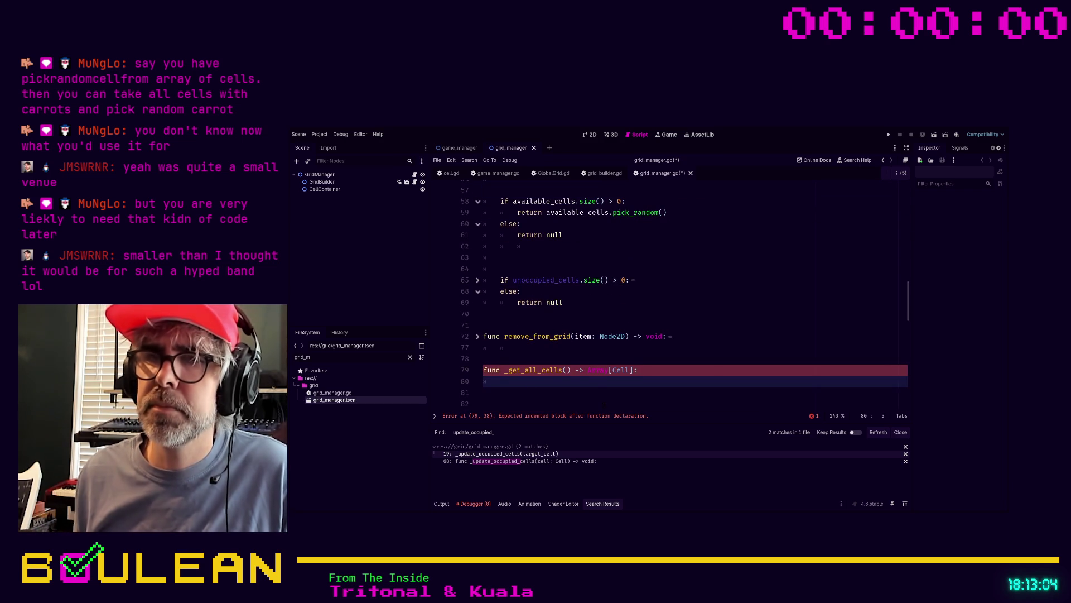
pyautogui.write('for cell: Cell in cell_container.get_children(): \t\tif cell.is_occupied == false: \t\t\tavailable_cells.append(cell)')
pyautogui.scroll(3, 662, 293)
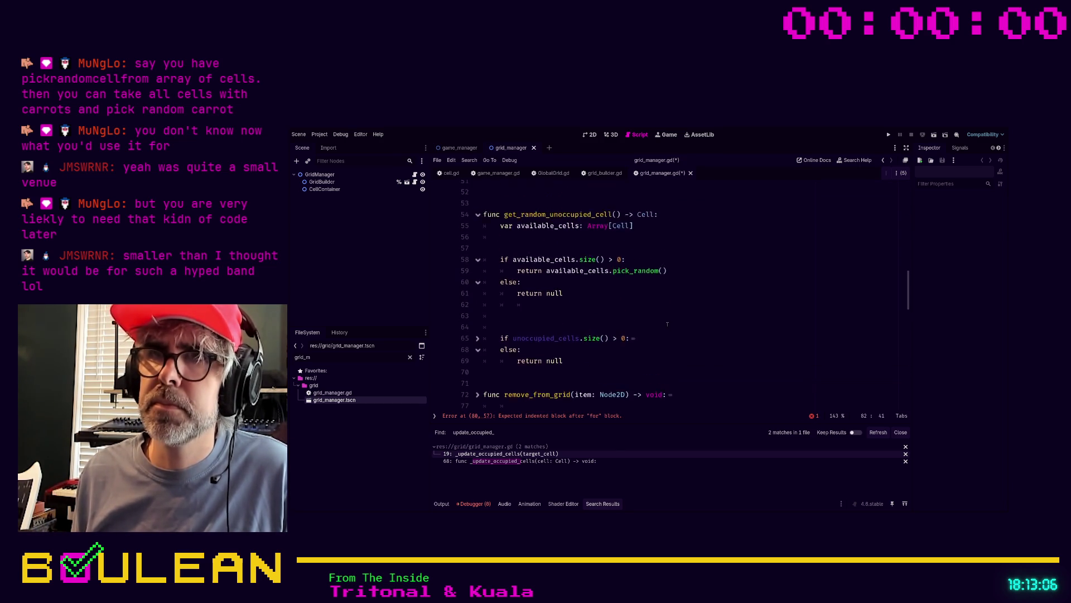
# Move the available_cells declaration into _get_all_cells and rename it all_cells
pyautogui.moveTo(634, 259); pyautogui.dragTo(501, 260)
pyautogui.hotkey('ctrl', 'x')
pyautogui.scroll(-4, 562, 277)
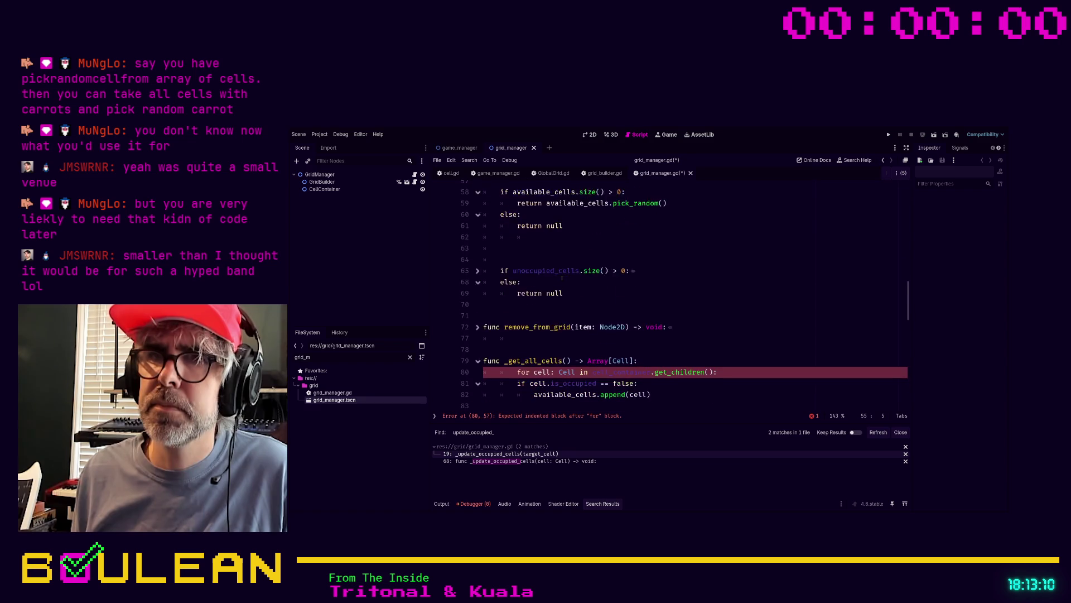
pyautogui.click(644, 328)
pyautogui.press('Return')
pyautogui.hotkey('ctrl', 'v')
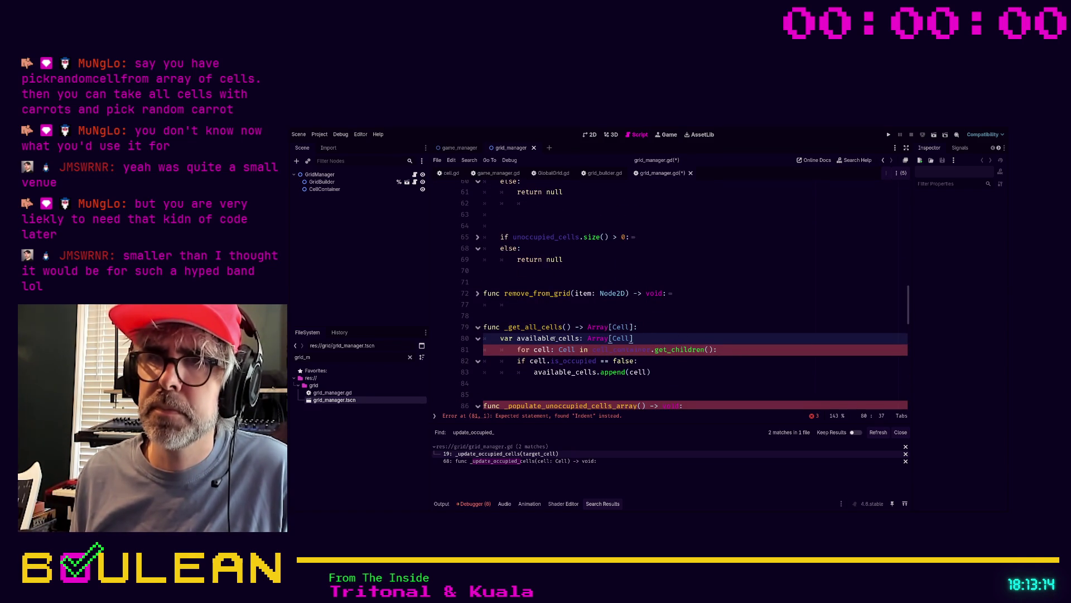
pyautogui.keyDown('shift'); pyautogui.click(519, 338); pyautogui.keyUp('shift')
pyautogui.write('ll')
# Remove the is_occupied check so the loop appends every cell to all_cells
pyautogui.click(661, 367)
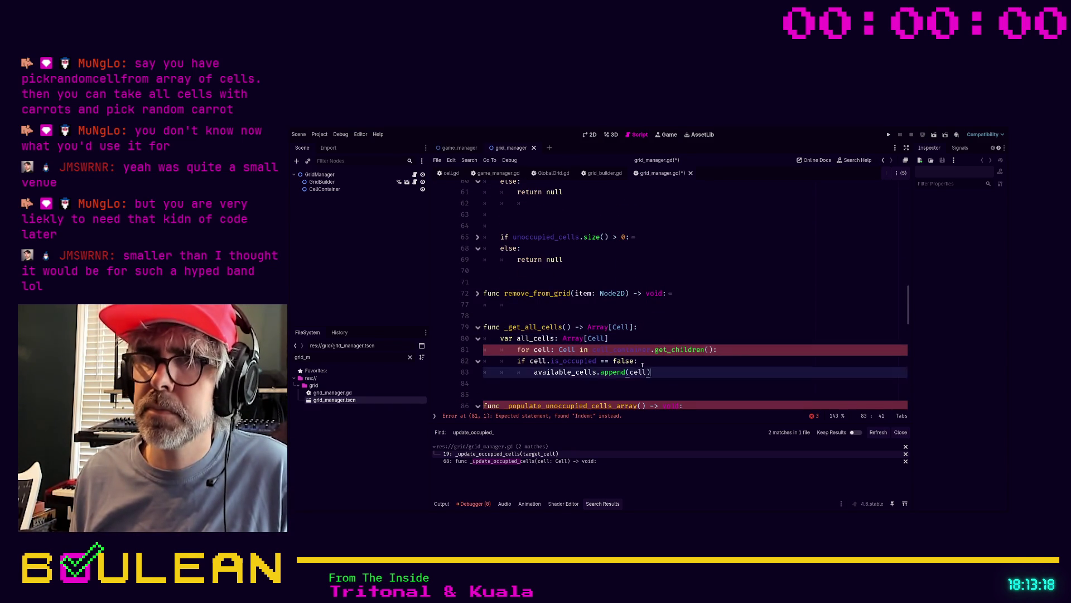
pyautogui.hotkey('shift', 'Up')
pyautogui.hotkey('shift', 'Up')
pyautogui.hotkey('shift', 'Home')
pyautogui.hotkey('shift', 'Tab')
pyautogui.click(665, 370)
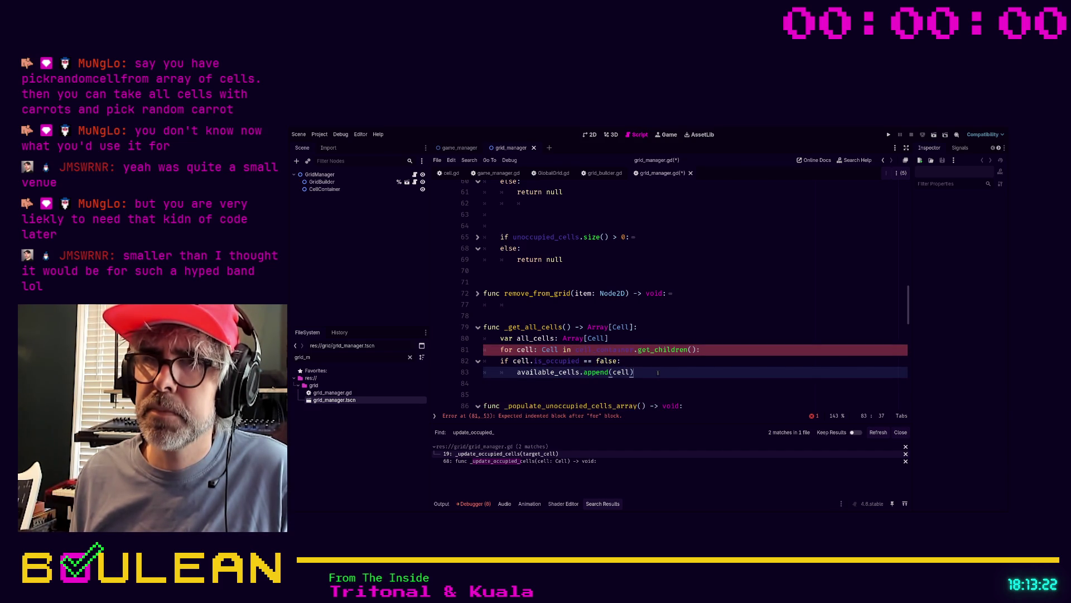
pyautogui.press('Up')
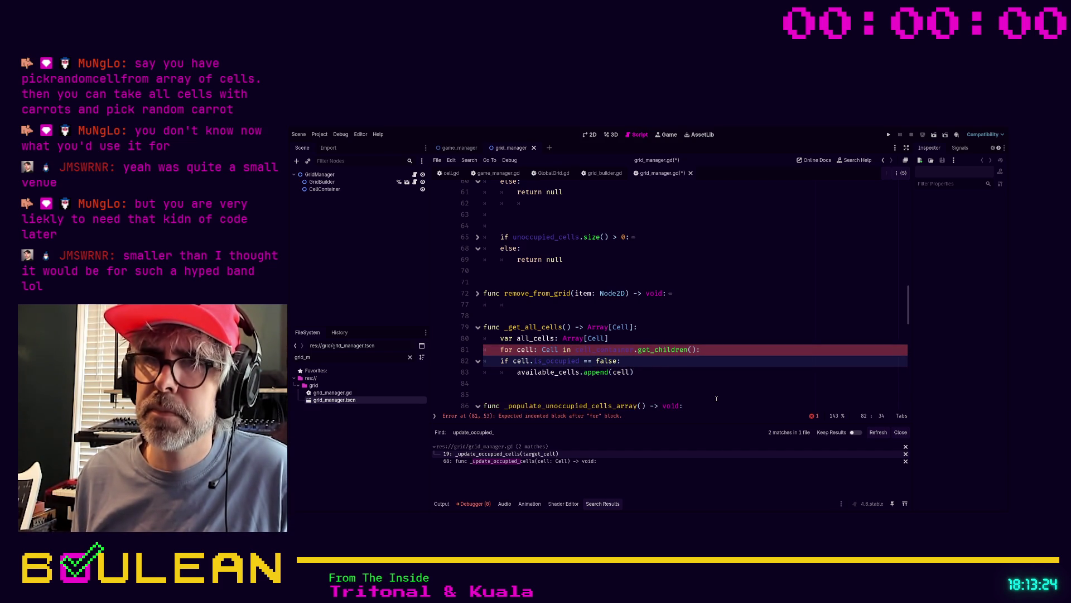
pyautogui.hotkey('shift', 'Home')
pyautogui.hotkey('shift', 'Home')
pyautogui.press('BackSpace')
pyautogui.press('BackSpace')
pyautogui.press('Down')
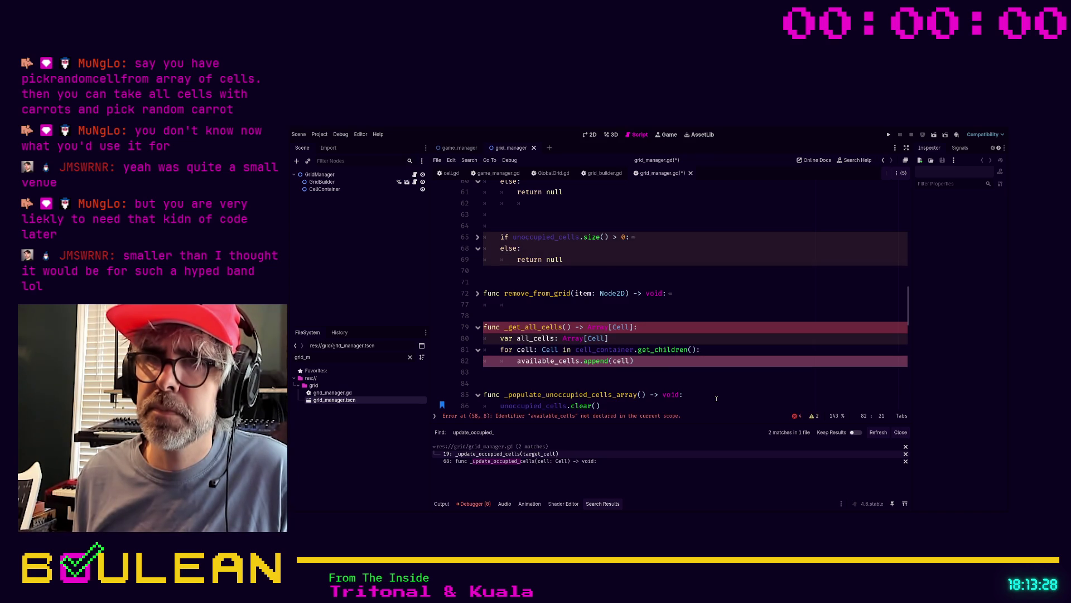
pyautogui.press('Left')
pyautogui.press('Left')
pyautogui.press('Left')
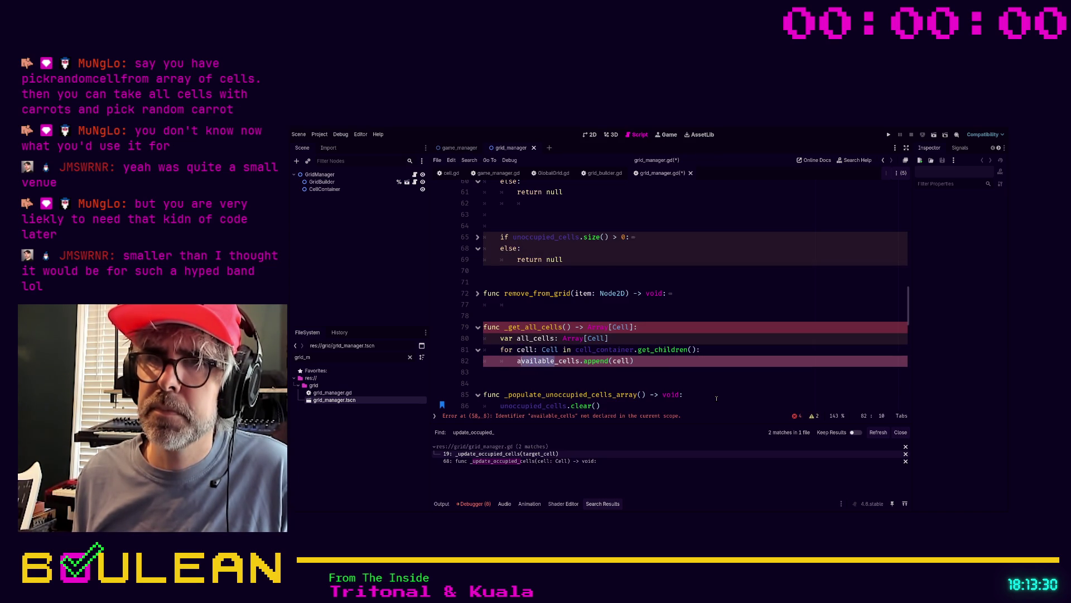
pyautogui.press('BackSpace')
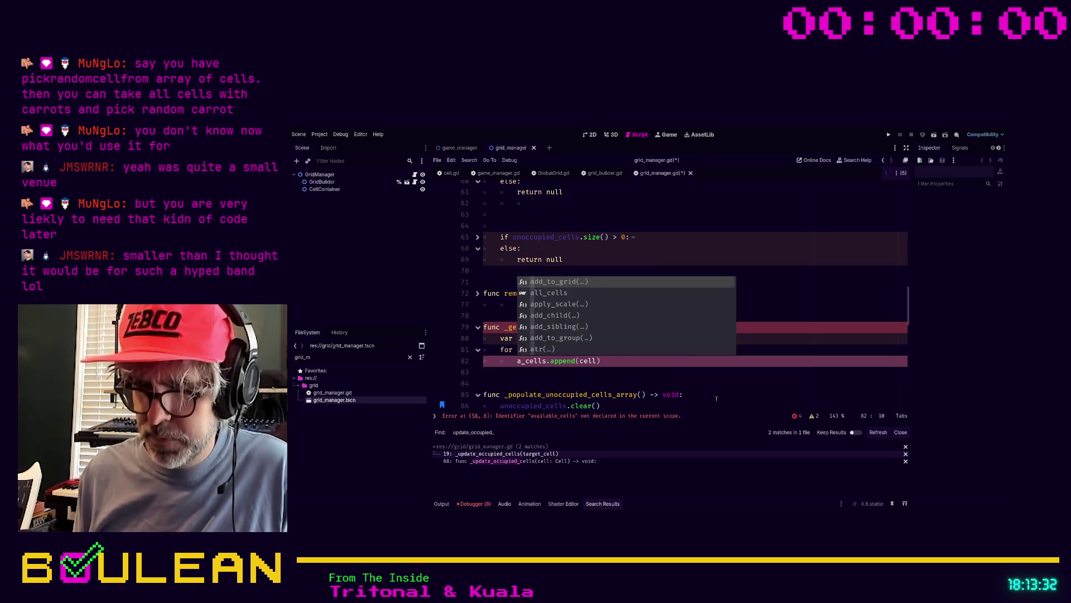
pyautogui.write('ll')
# End _get_all_cells with 'return all_cells'
pyautogui.click(619, 372)
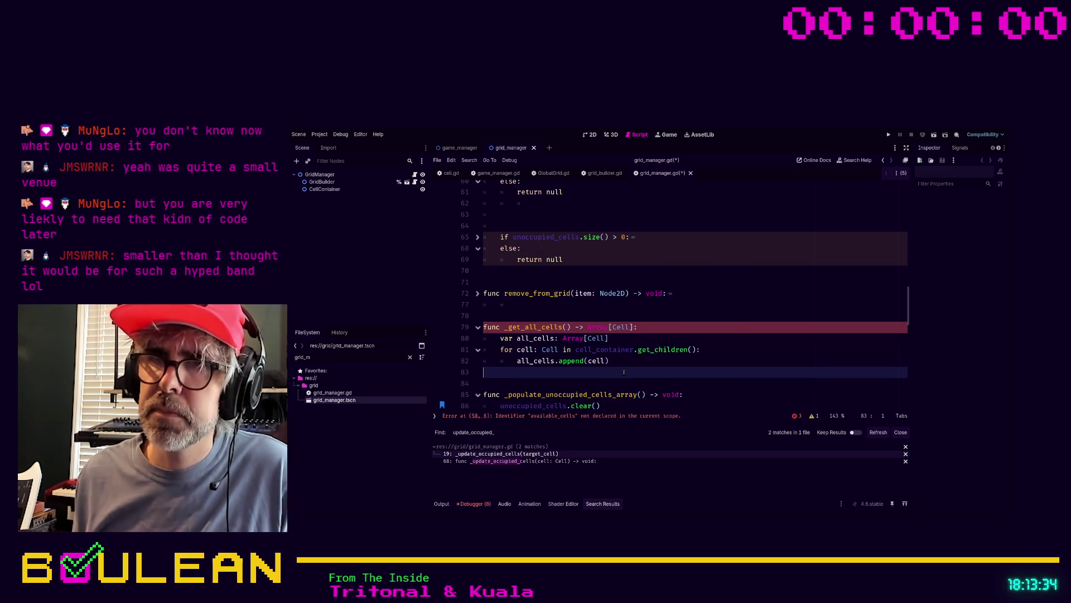
pyautogui.write('return all_cells')
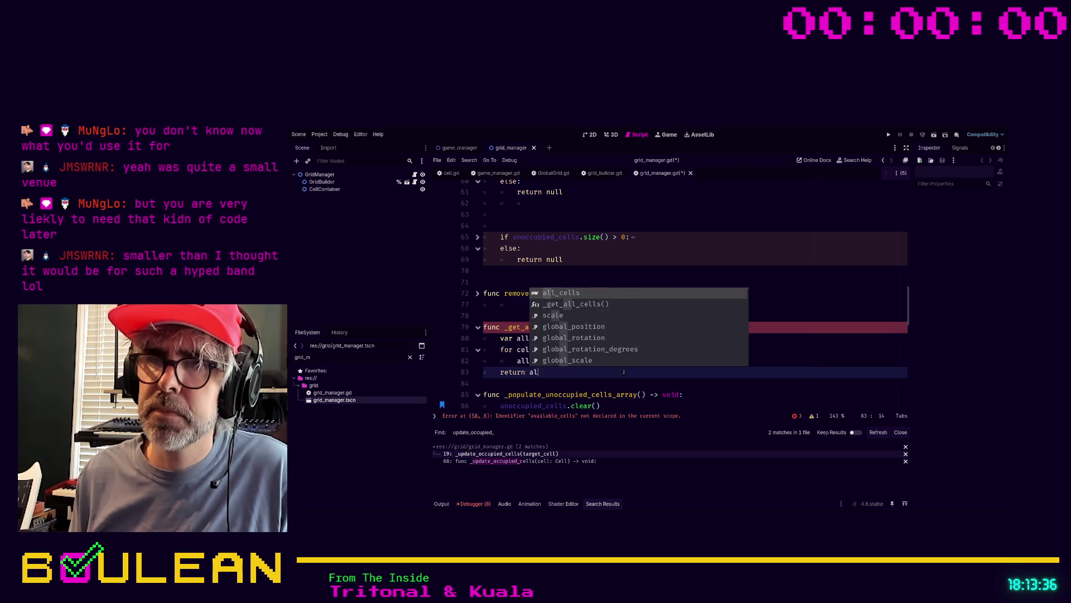
pyautogui.press('Return')
pyautogui.press('Return')
pyautogui.scroll(4, 596, 338)
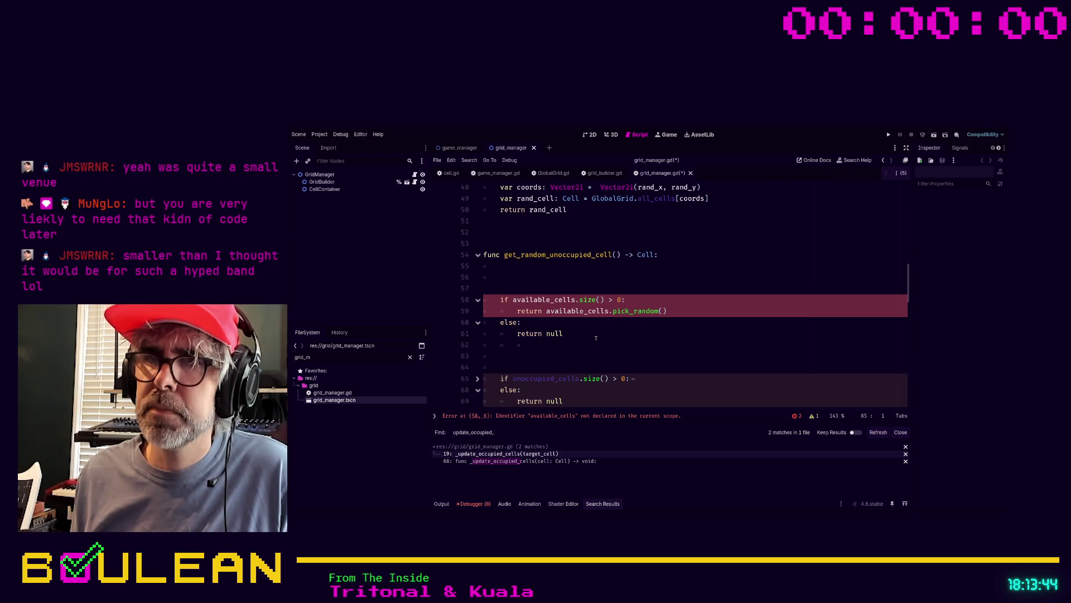
pyautogui.scroll(1, 603, 337)
pyautogui.click(511, 315)
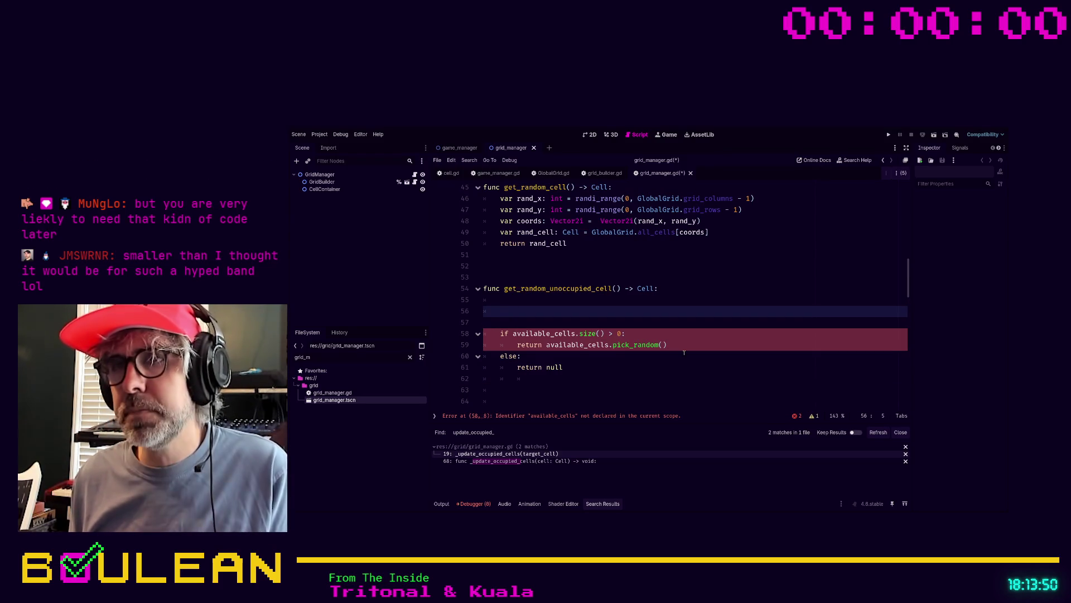
pyautogui.press('Down')
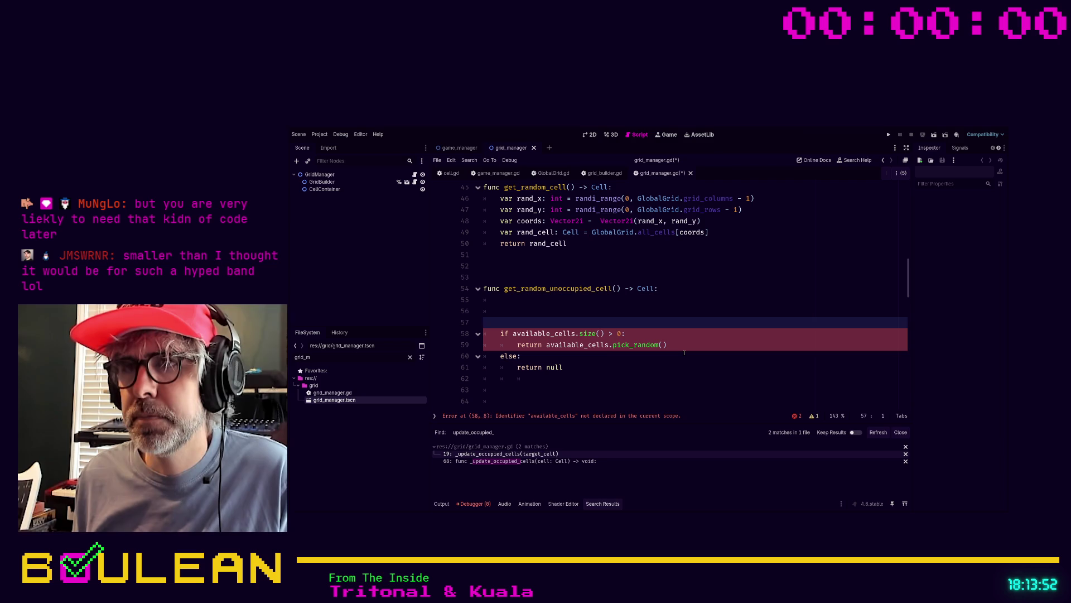
pyautogui.scroll(-4, 684, 352)
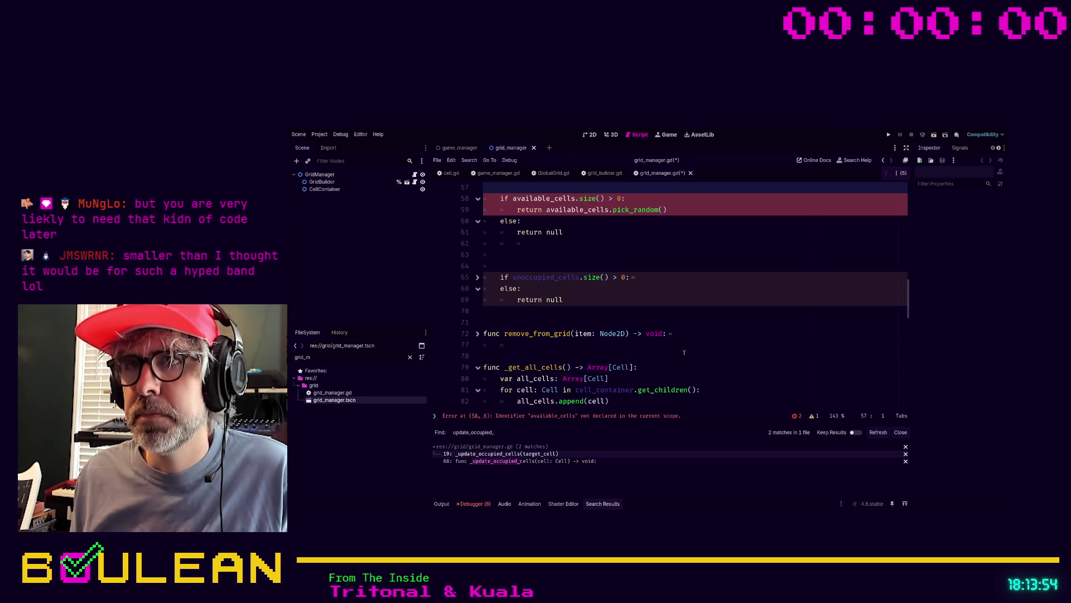
pyautogui.scroll(-2, 684, 352)
pyautogui.scroll(-1, 685, 352)
pyautogui.scroll(3, 684, 353)
pyautogui.scroll(2, 684, 352)
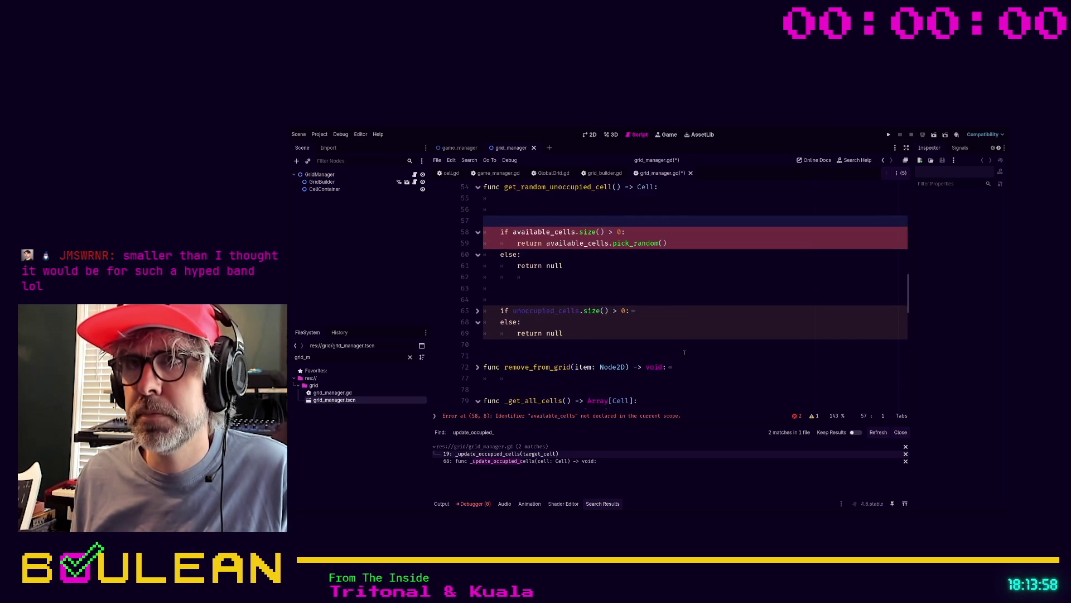
pyautogui.scroll(1, 684, 352)
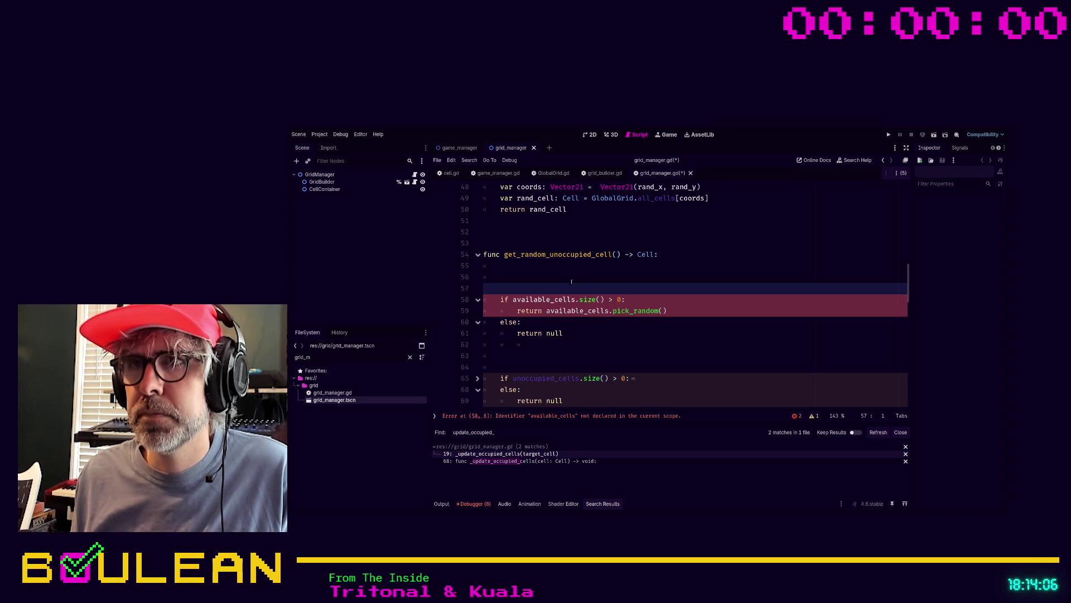
pyautogui.click(531, 270)
pyautogui.write('for cell in')
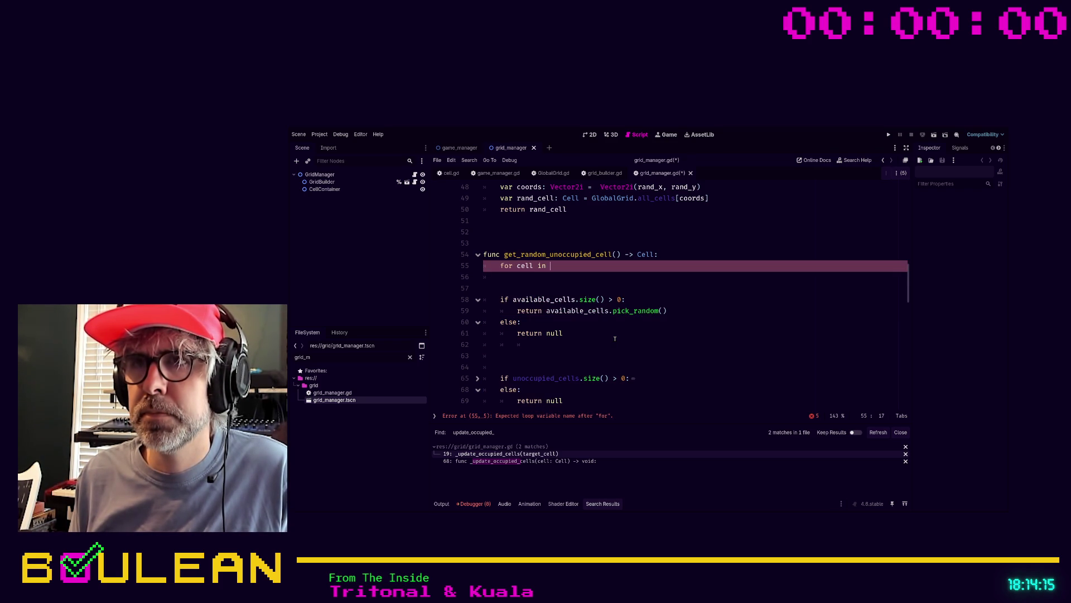
# Write 'for cell in _get_all_cells():' followed by 'if not cell.is_occupied:'
pyautogui.write('_get')
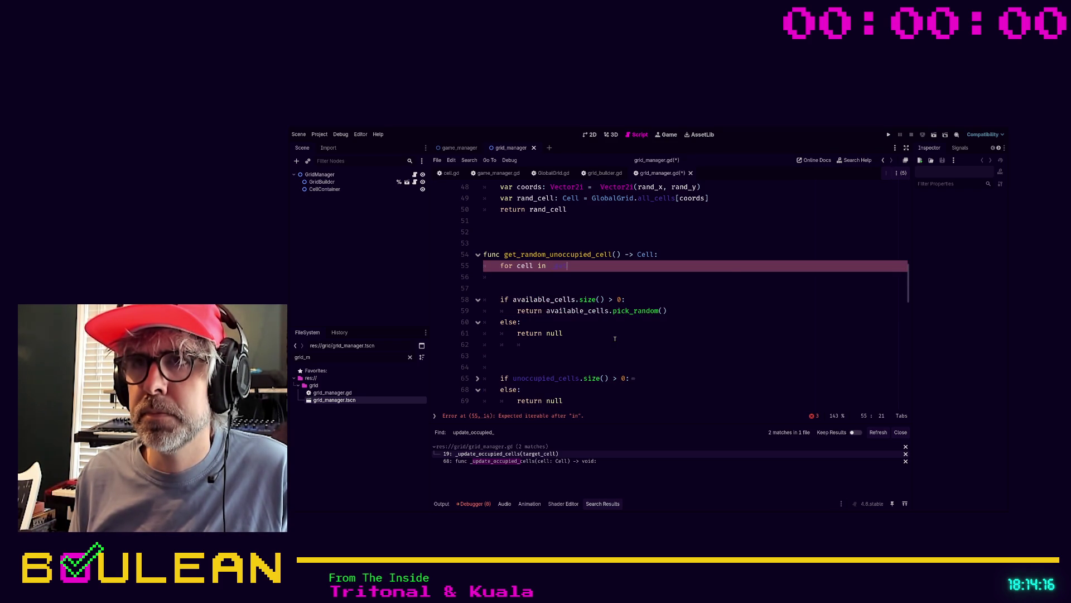
pyautogui.press('Return')
pyautogui.press('Return')
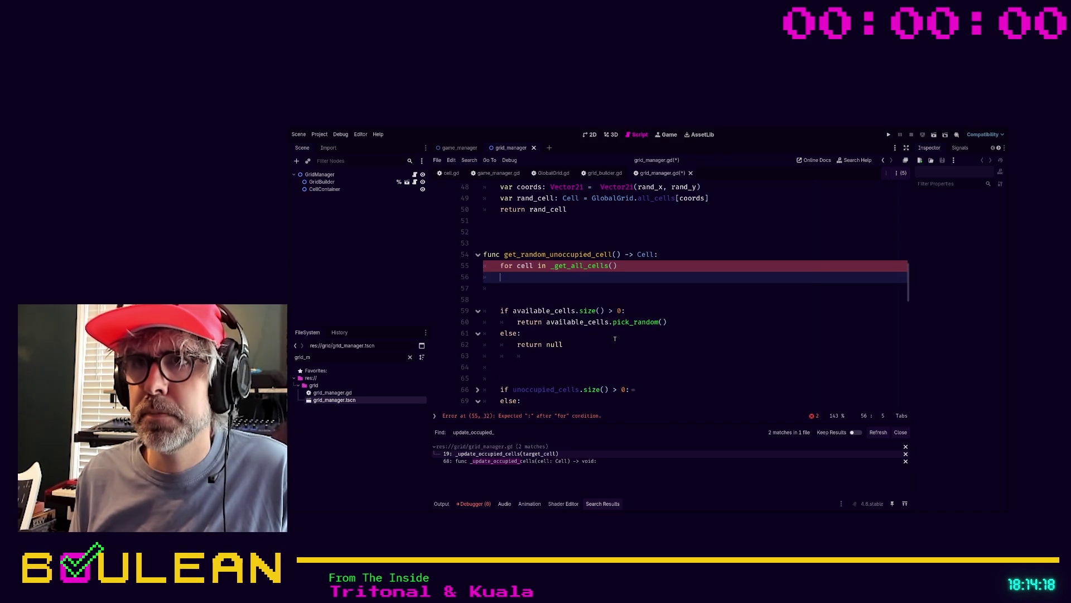
pyautogui.press('BackSpace')
pyautogui.write(':')
pyautogui.press('Return')
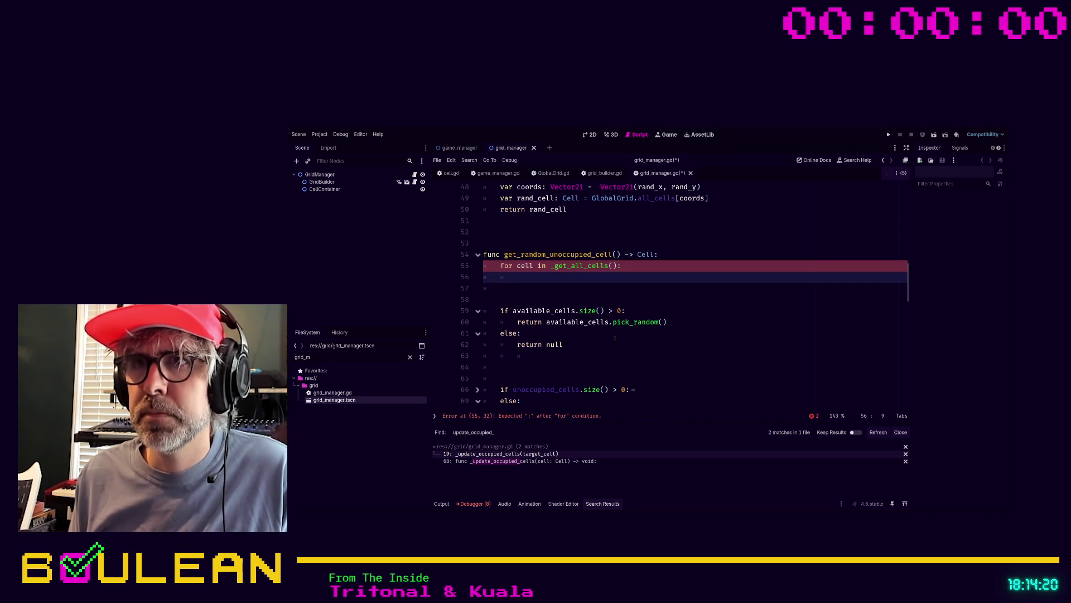
pyautogui.write('if cell')
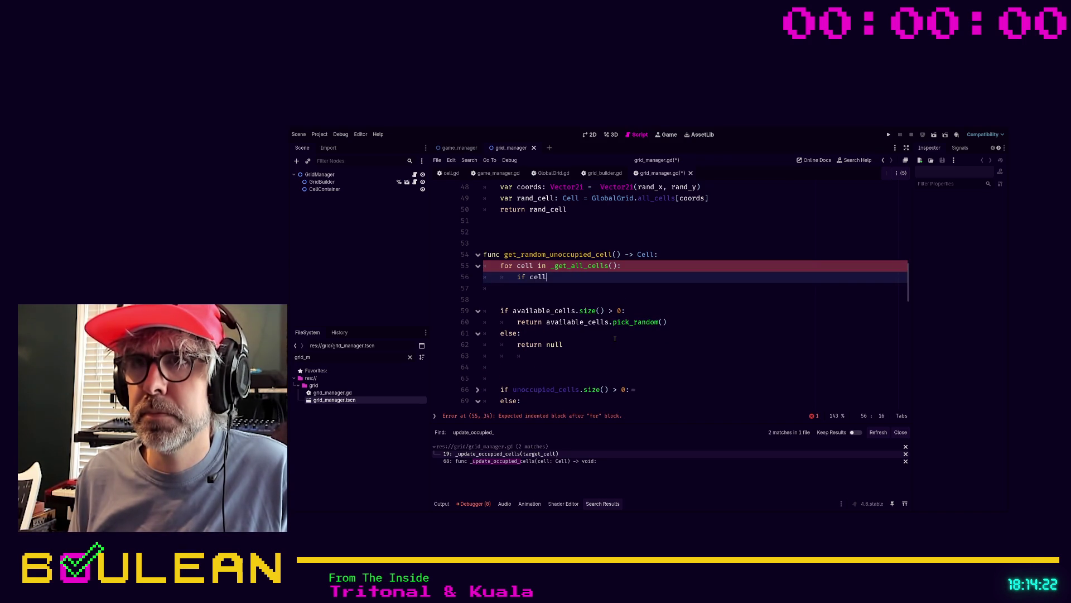
pyautogui.write('.')
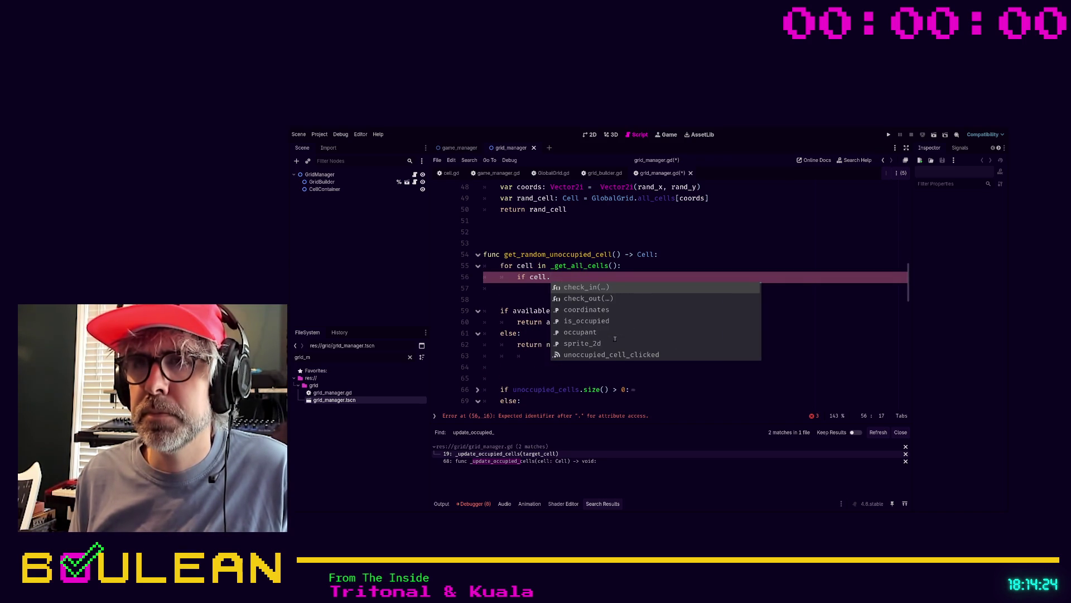
pyautogui.write('is')
pyautogui.press('BackSpace')
pyautogui.press('BackSpace')
pyautogui.press('BackSpace')
pyautogui.write('not ce')
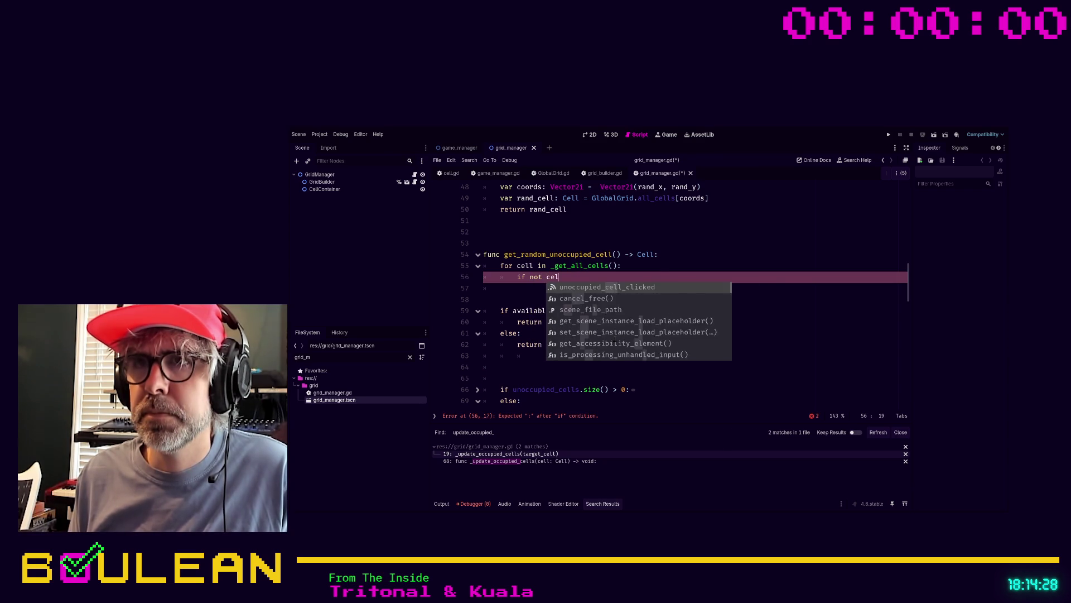
pyautogui.write('ll.is_occupied')
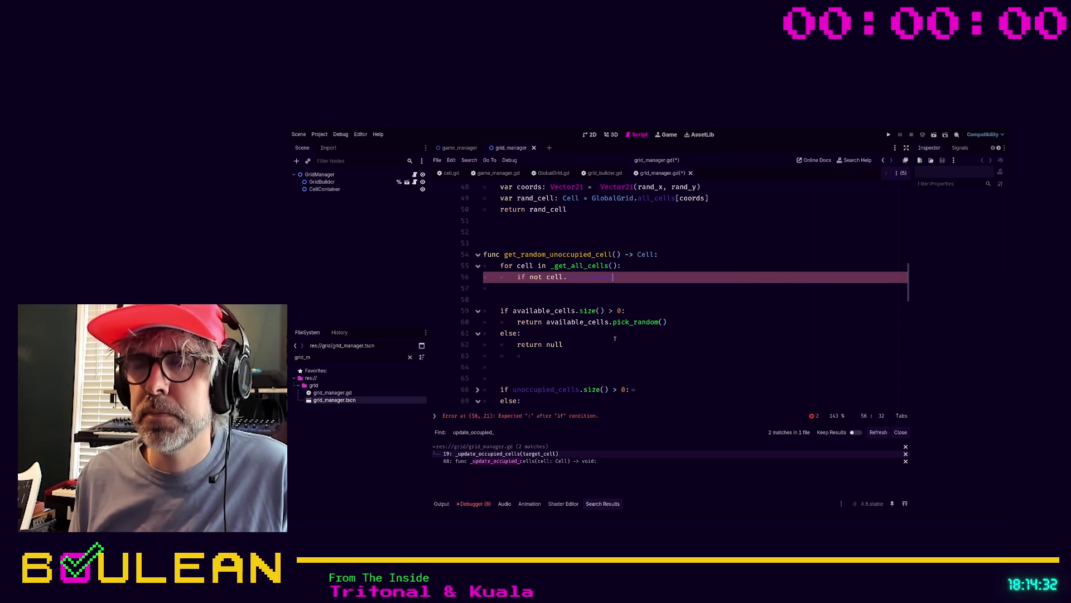
pyautogui.press('Return')
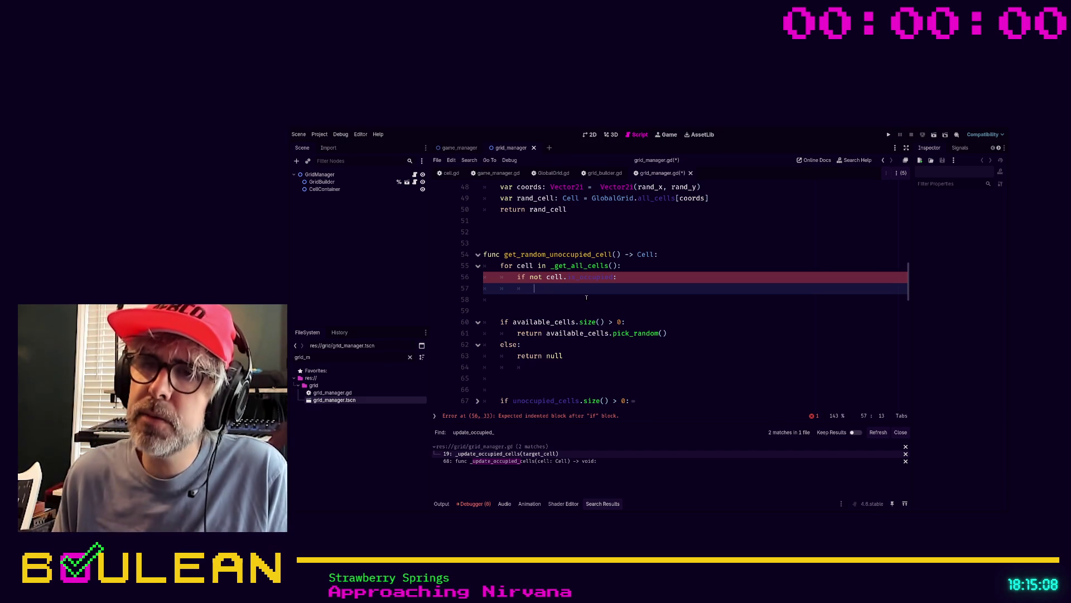
# Below _get_all_cells, write the header 'func _get_available_cells() -> Array[Cell]'
pyautogui.scroll(-3, 586, 299)
pyautogui.scroll(-1, 586, 299)
pyautogui.scroll(-1, 586, 298)
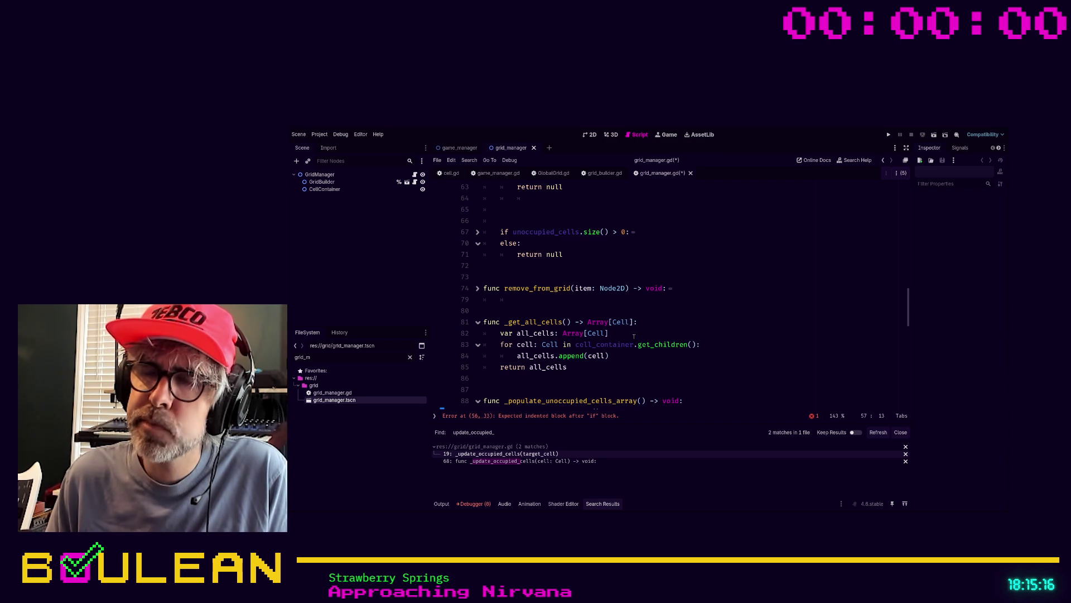
pyautogui.scroll(1, 630, 332)
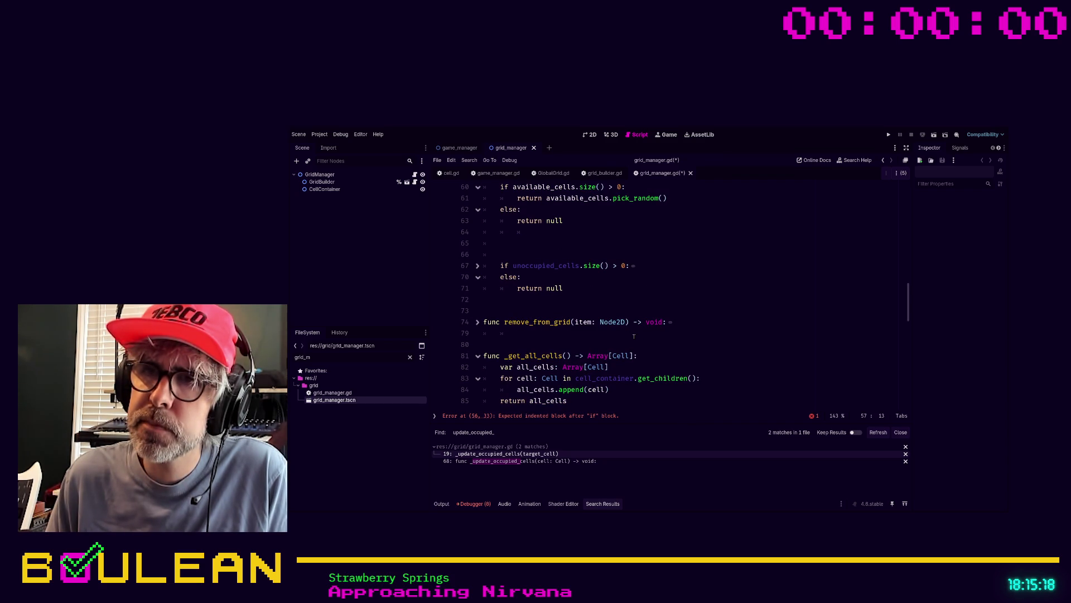
pyautogui.scroll(-1, 634, 336)
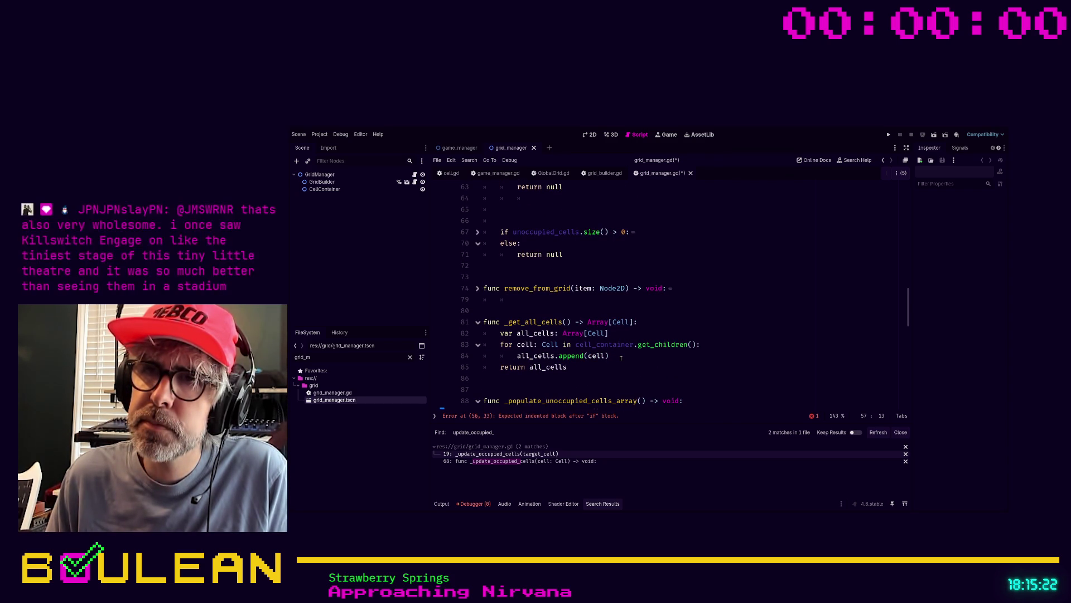
pyautogui.click(616, 364)
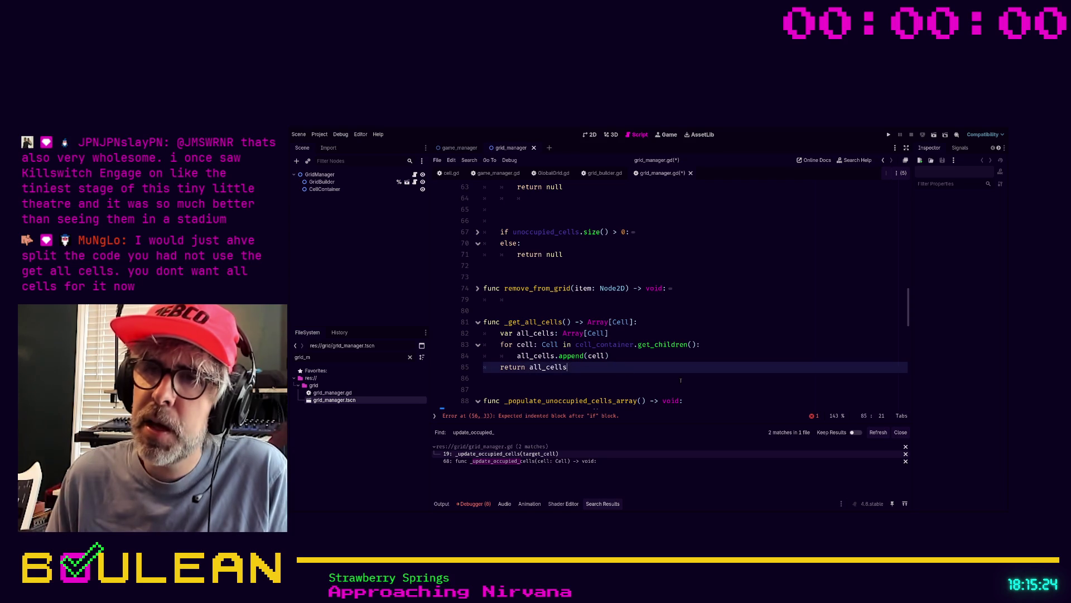
pyautogui.press('Return')
pyautogui.press('Down')
pyautogui.write('func _get_un')
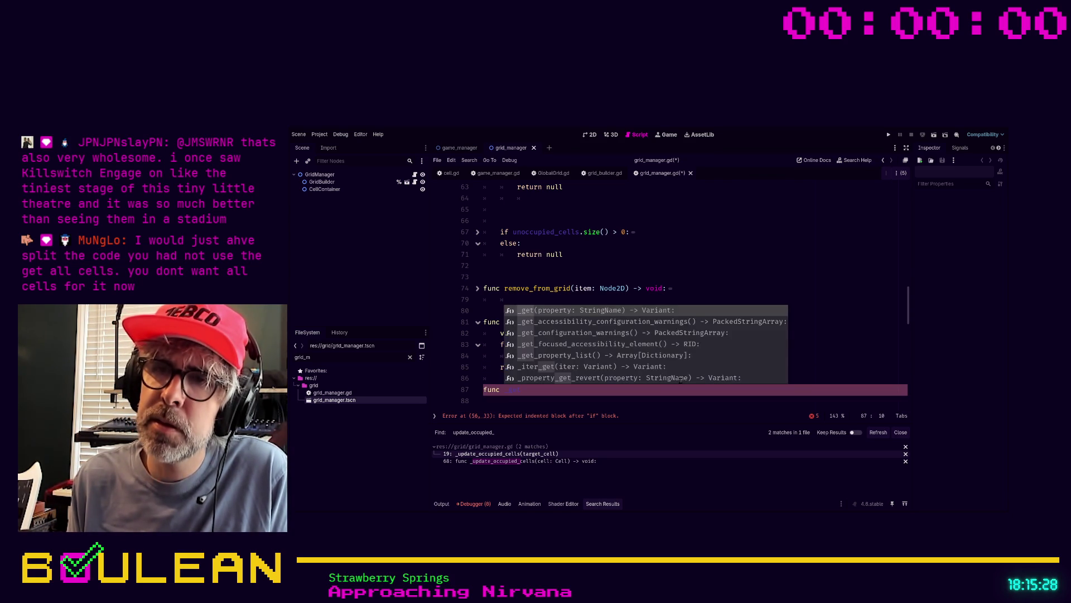
pyautogui.write('o')
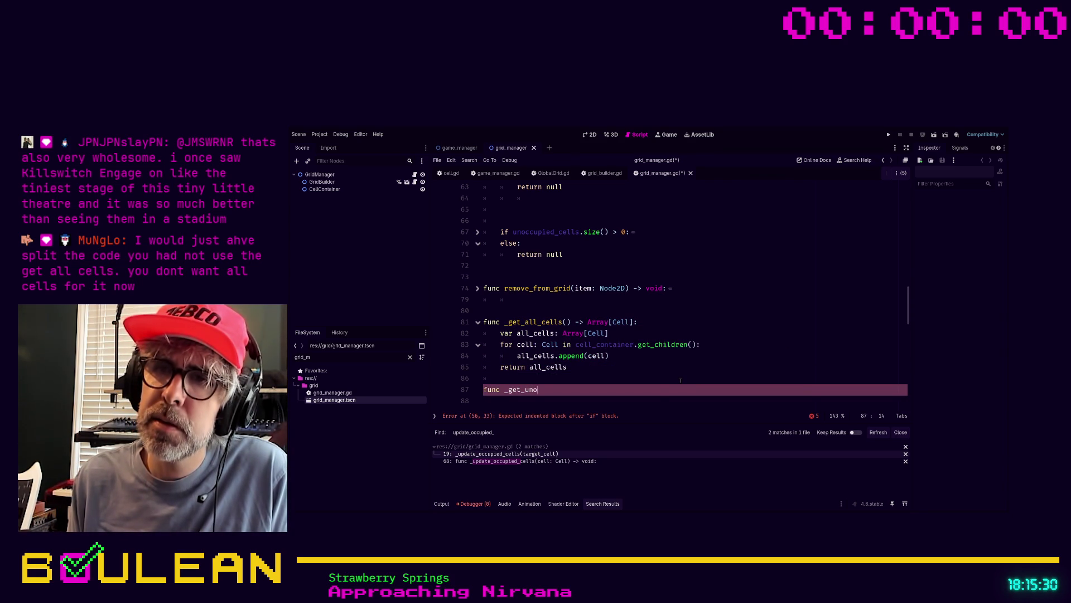
pyautogui.write('ccupied_cells')
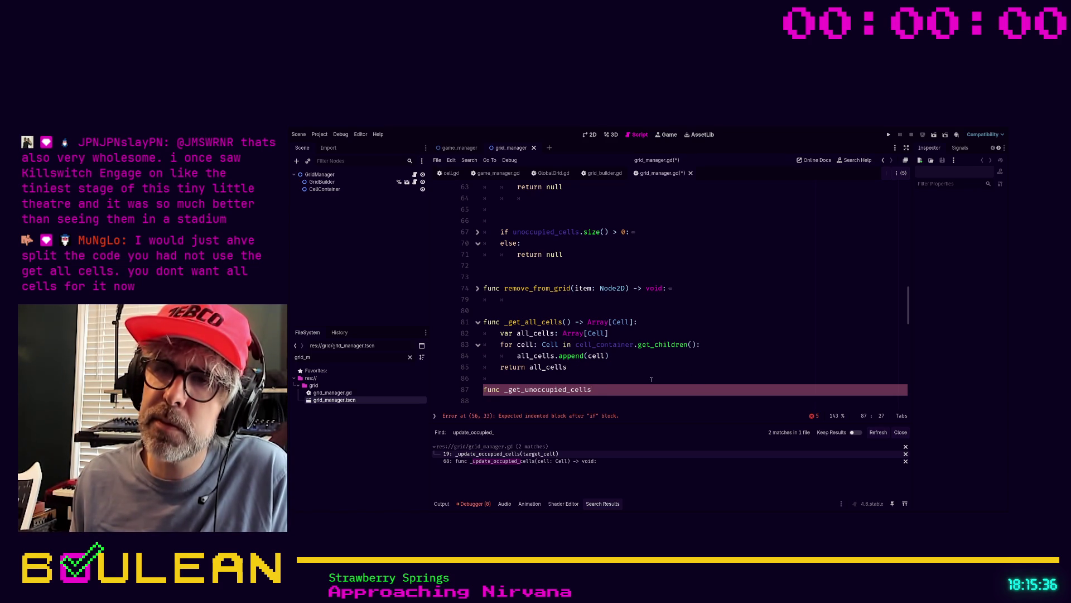
pyautogui.scroll(-1, 581, 366)
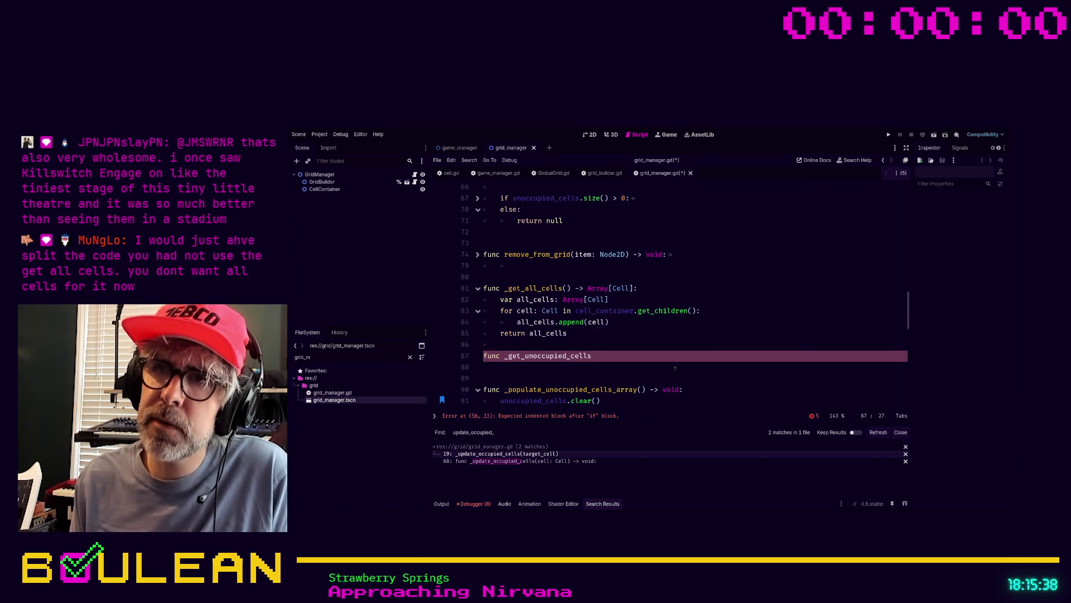
pyautogui.write('() ->')
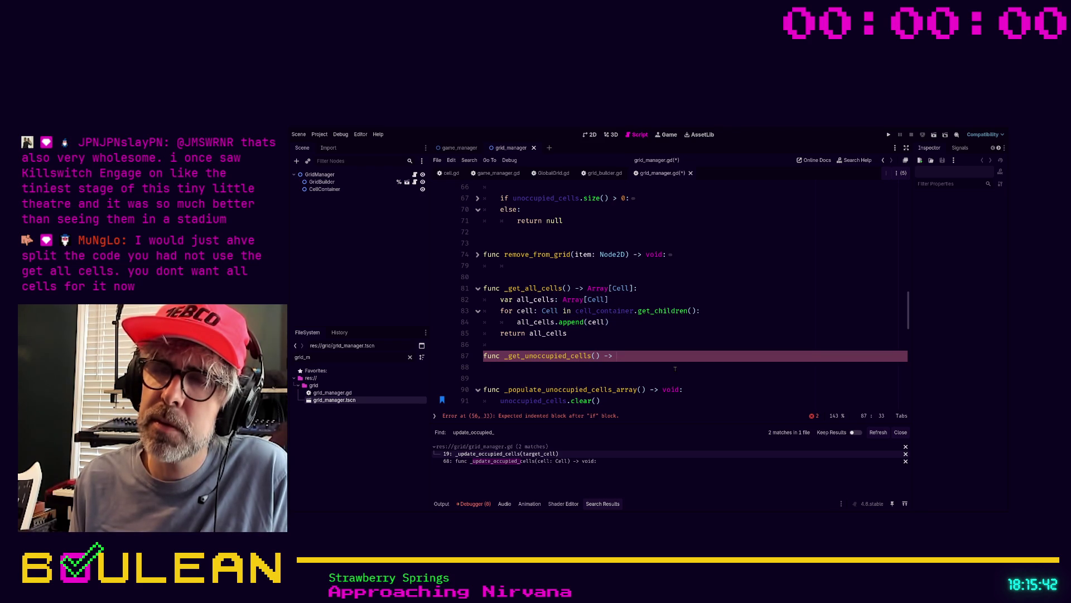
pyautogui.press('BackSpace')
pyautogui.press('BackSpace')
pyautogui.press('BackSpace')
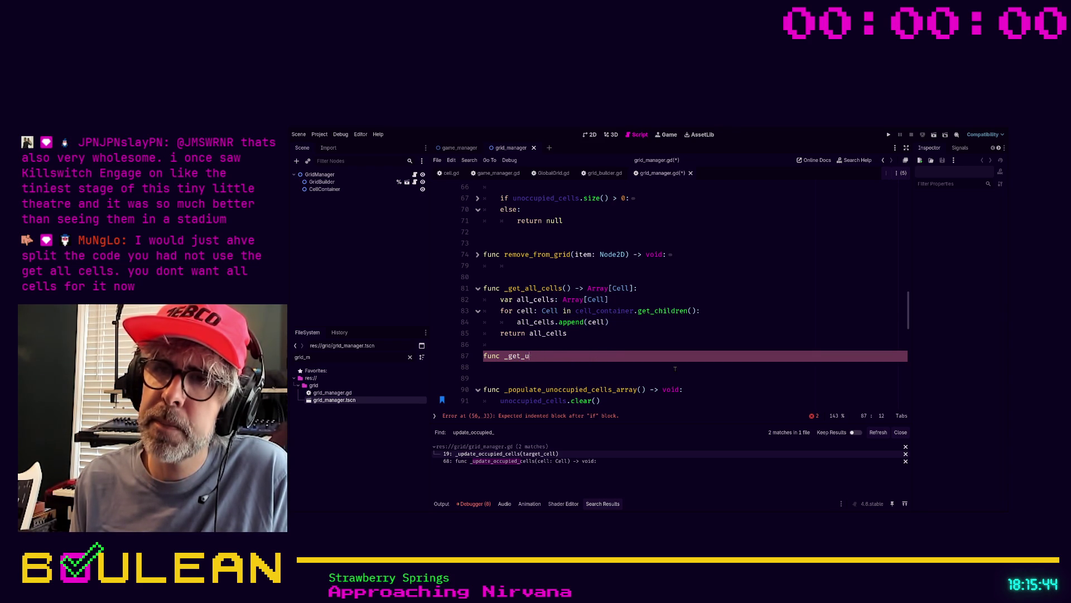
pyautogui.write('available_cells() -> Array[Cell')
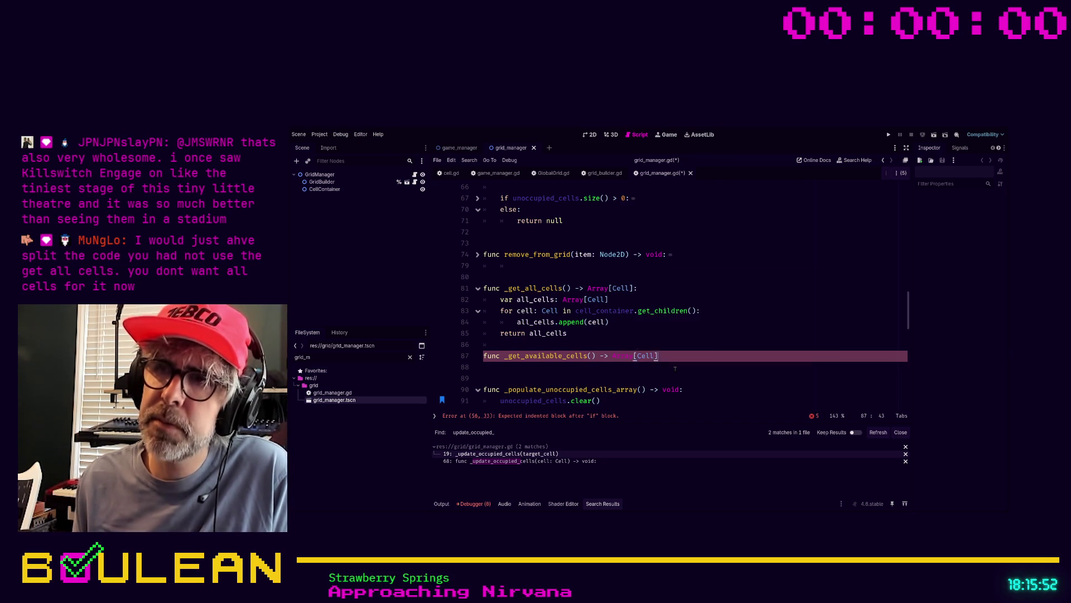
pyautogui.write(']:')
# Declare available_cells as Array[Cell] and start a for loop over _get_all_cells()
pyautogui.press('Return')
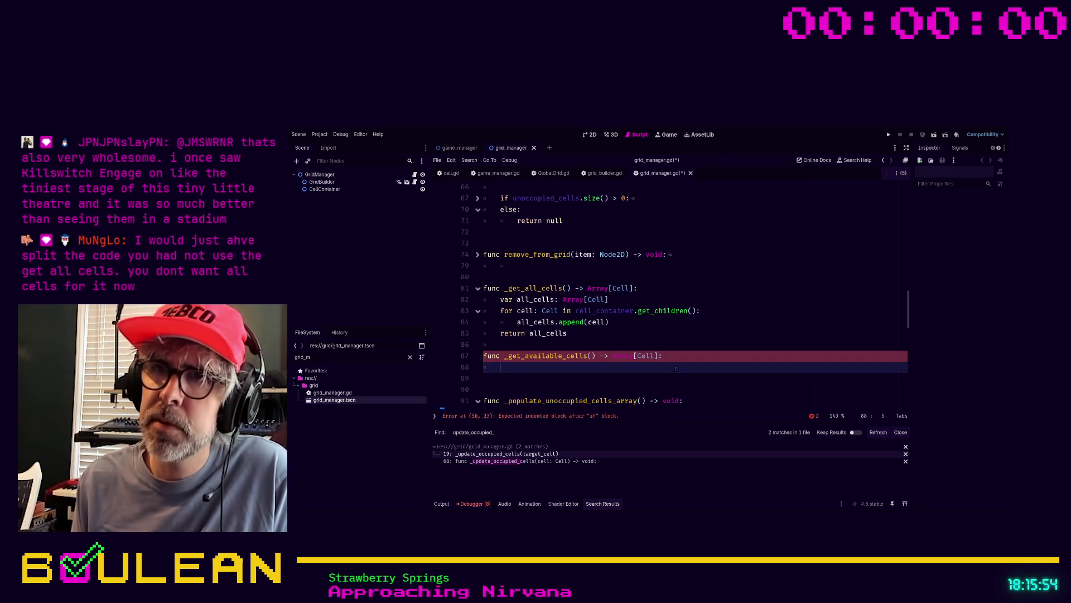
pyautogui.write('for cell in')
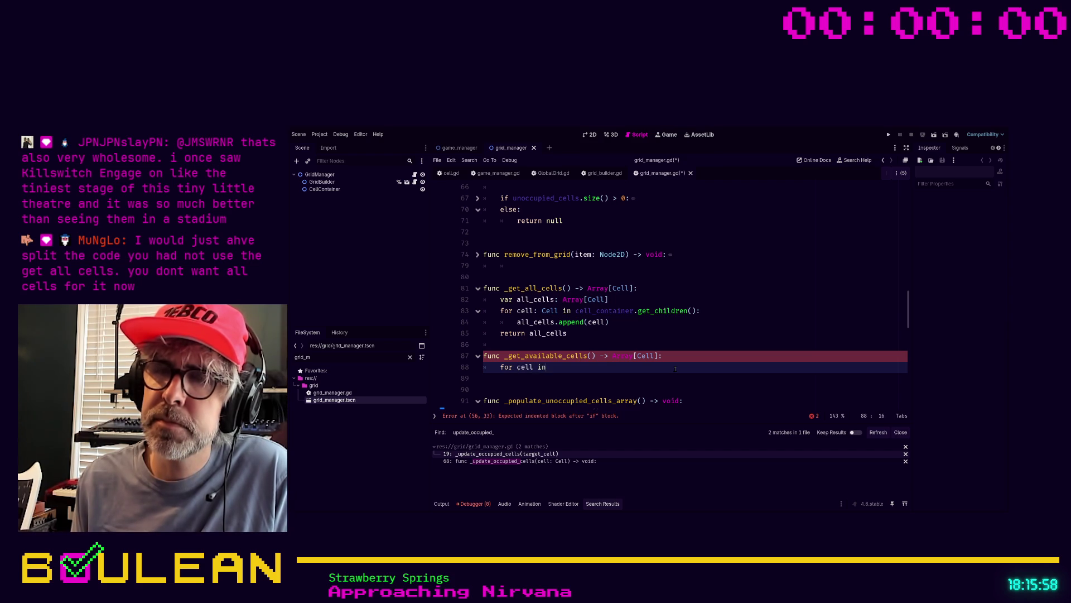
pyautogui.press('BackSpace')
pyautogui.press('BackSpace')
pyautogui.press('BackSpace')
pyautogui.write('var')
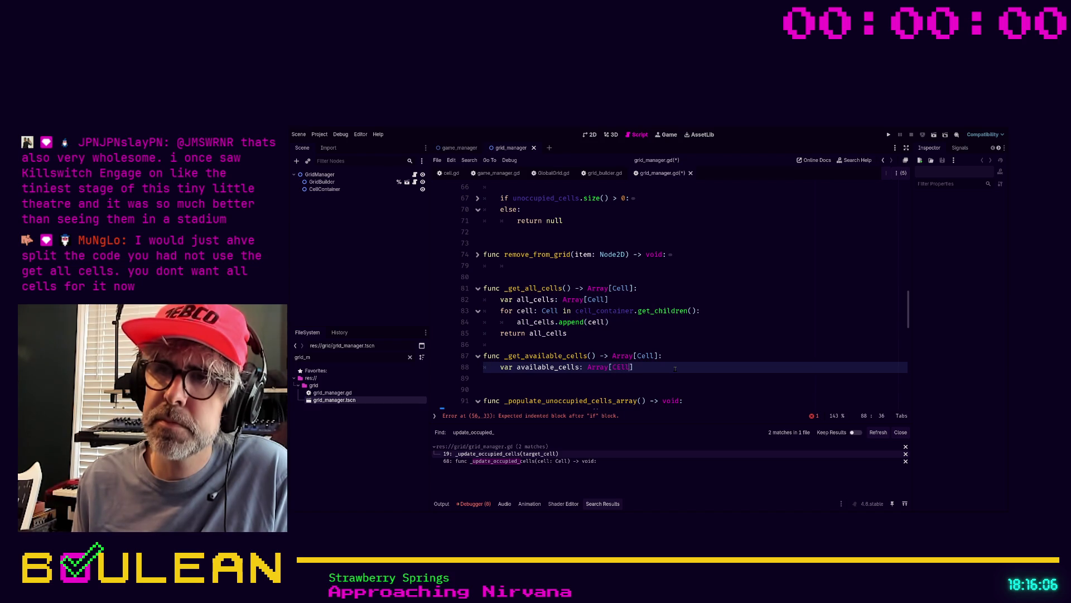
pyautogui.press('Return')
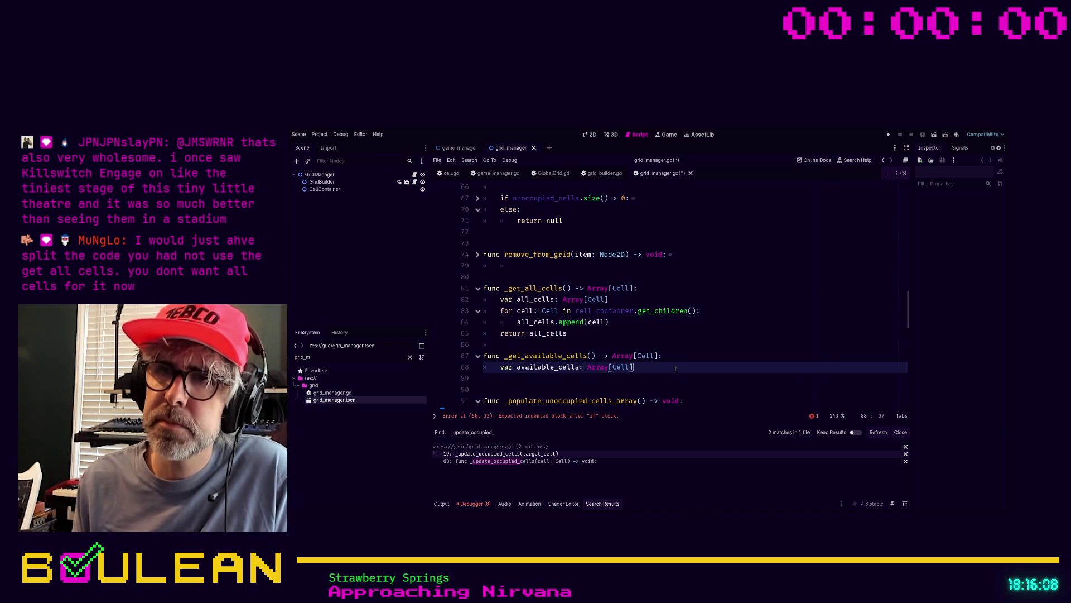
pyautogui.press('Return')
pyautogui.write('or cell in _')
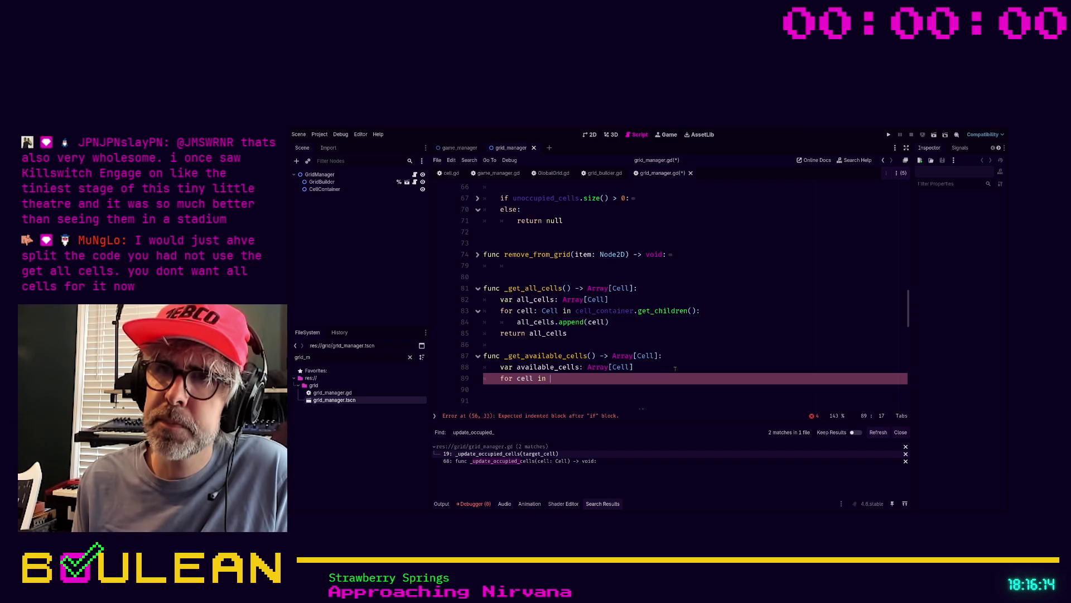
pyautogui.write('get')
pyautogui.press('Return')
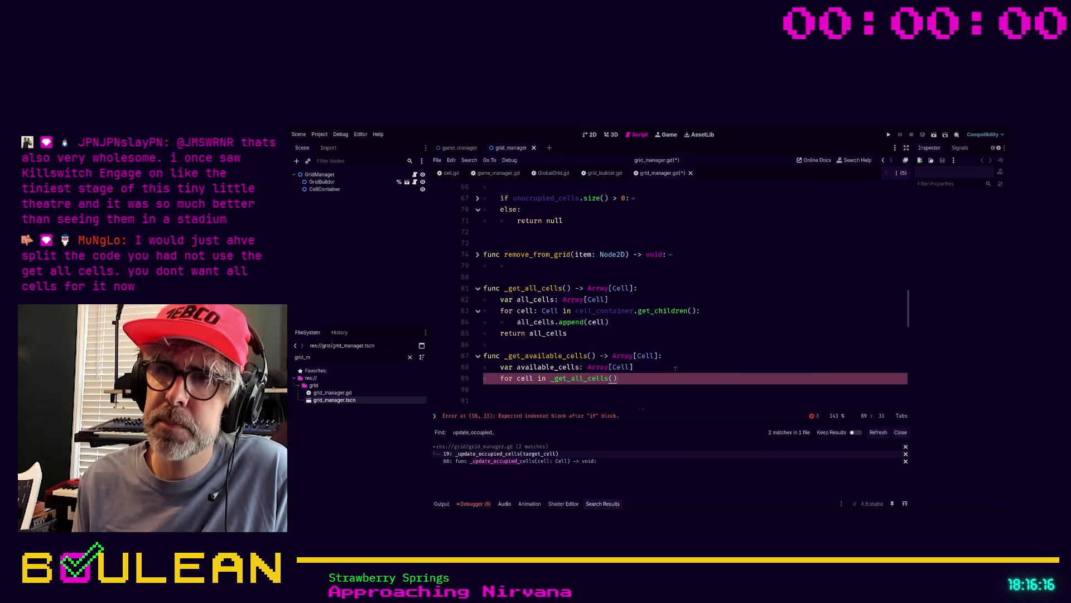
pyautogui.write(':')
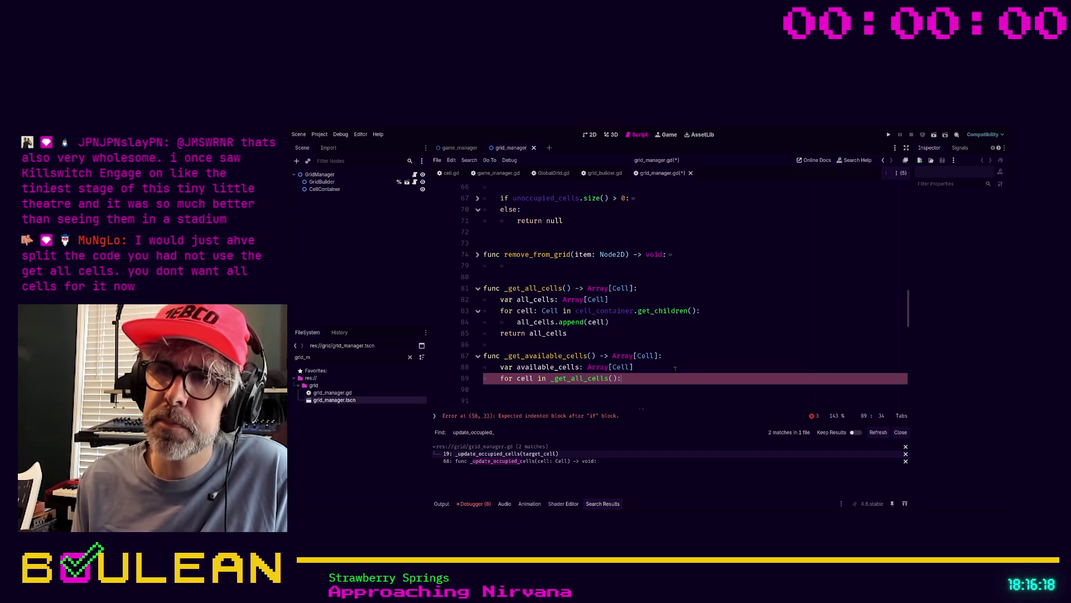
pyautogui.press('Return')
# Append each cell whose is_occupied == false to available_cells, then return available_cells
pyautogui.write('ell.i')
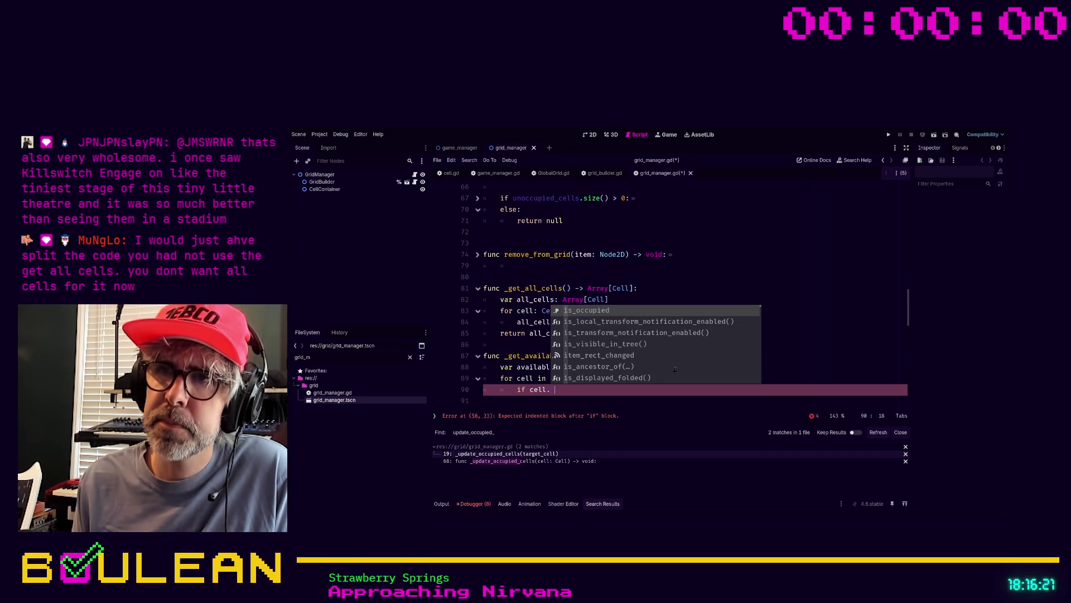
pyautogui.press('Return')
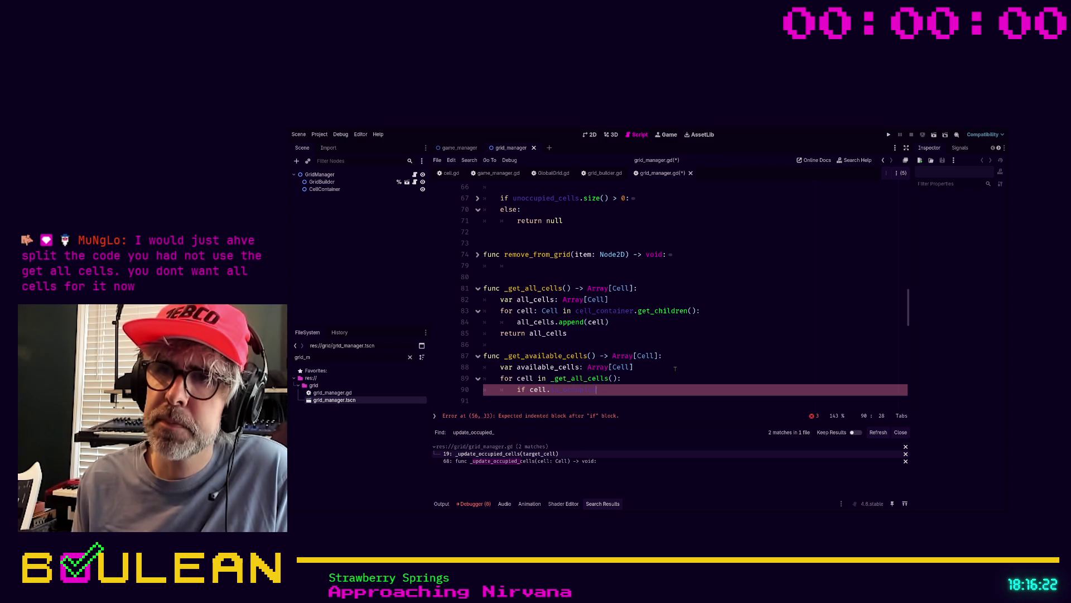
pyautogui.write('== false:')
pyautogui.press('Return')
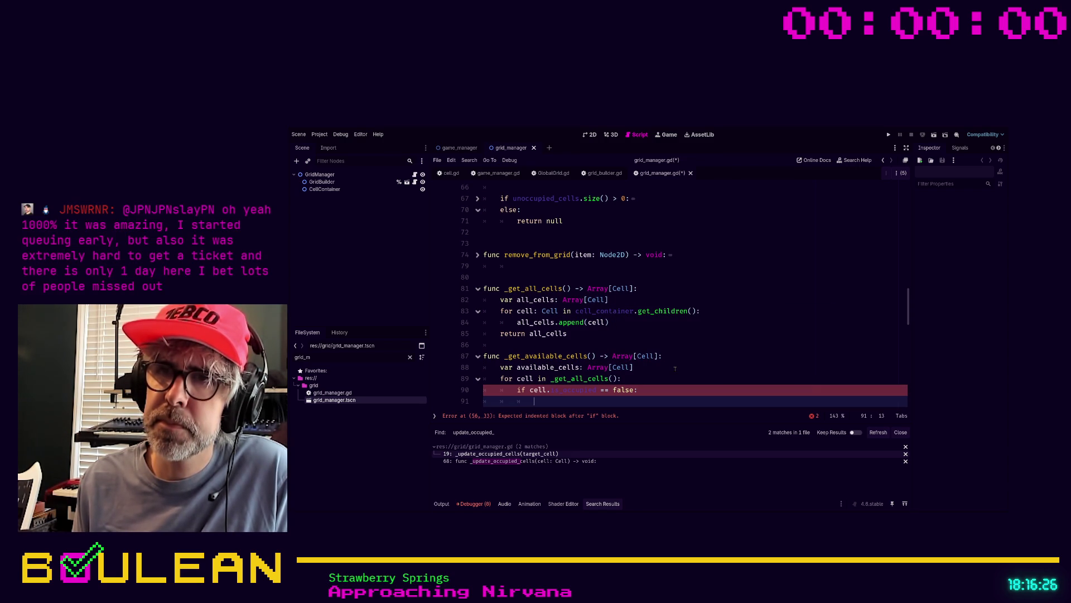
pyautogui.write('ava')
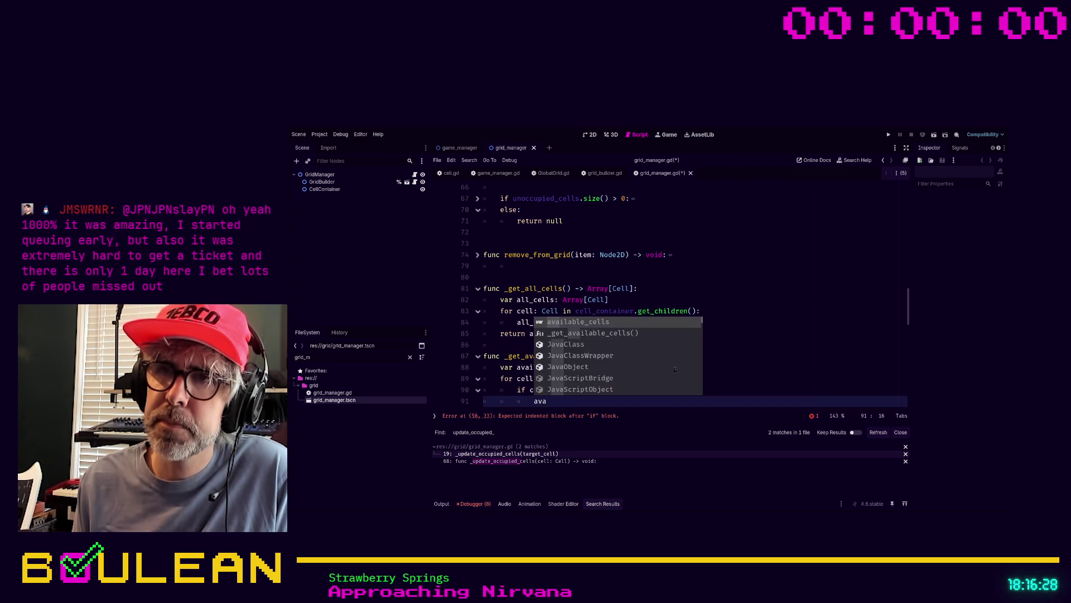
pyautogui.press('Return')
pyautogui.write('.appen')
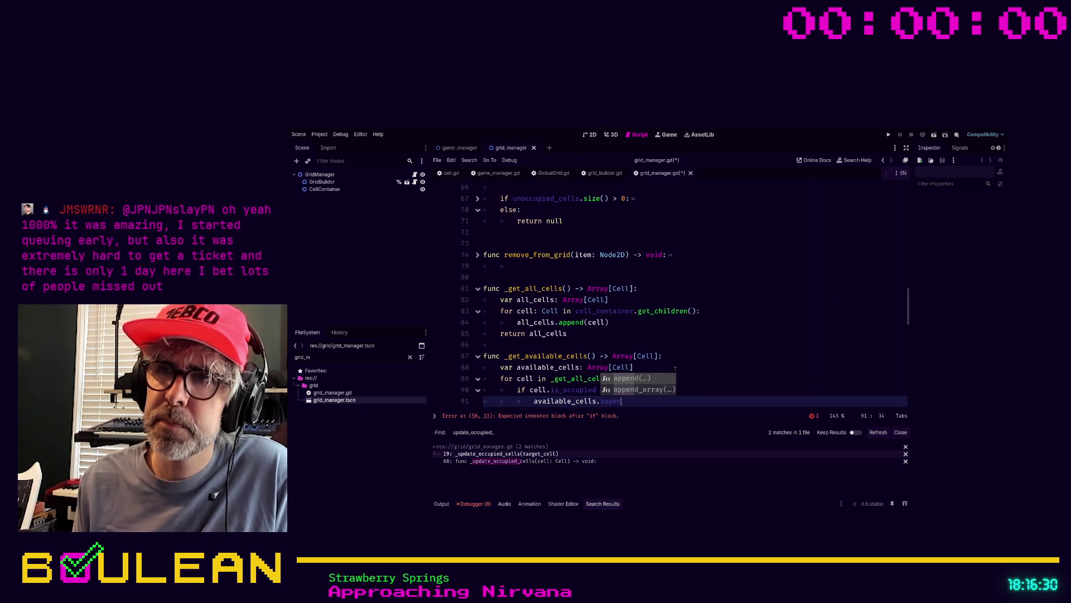
pyautogui.press('Return')
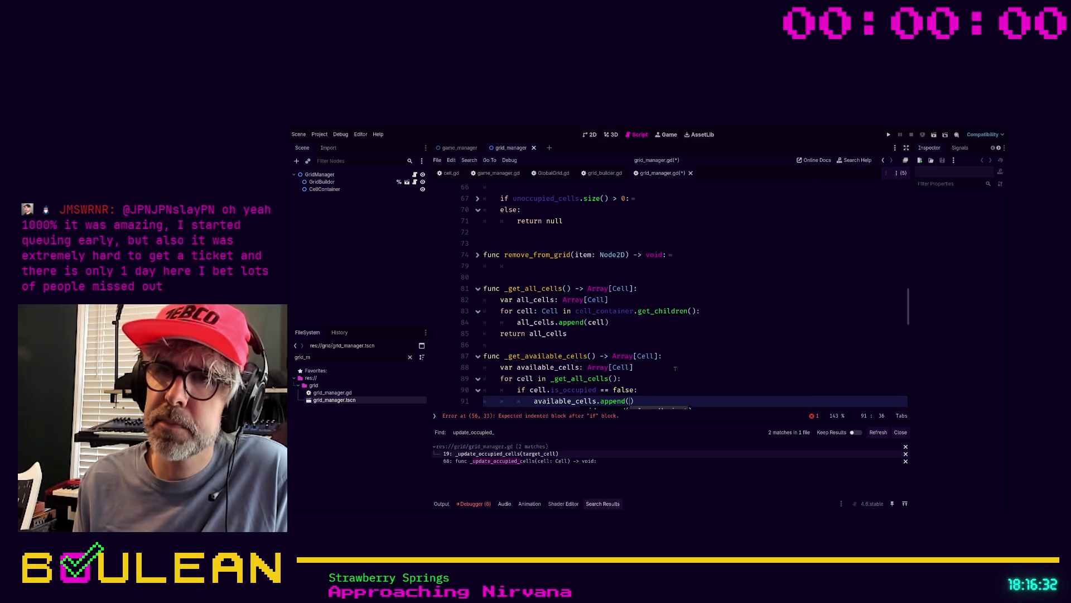
pyautogui.write('ll)')
pyautogui.press('Return')
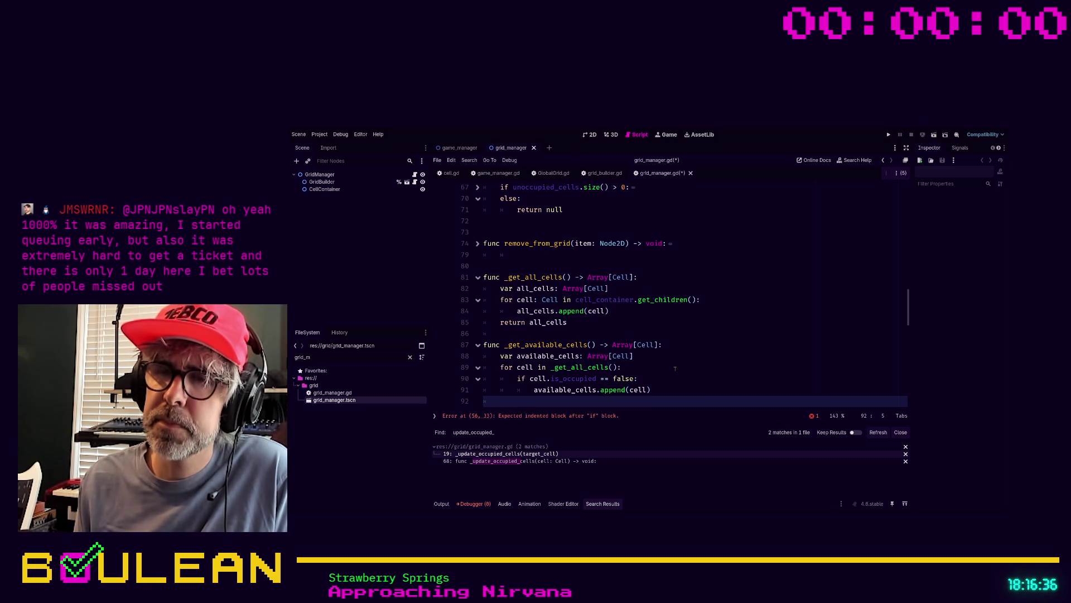
pyautogui.write('return a')
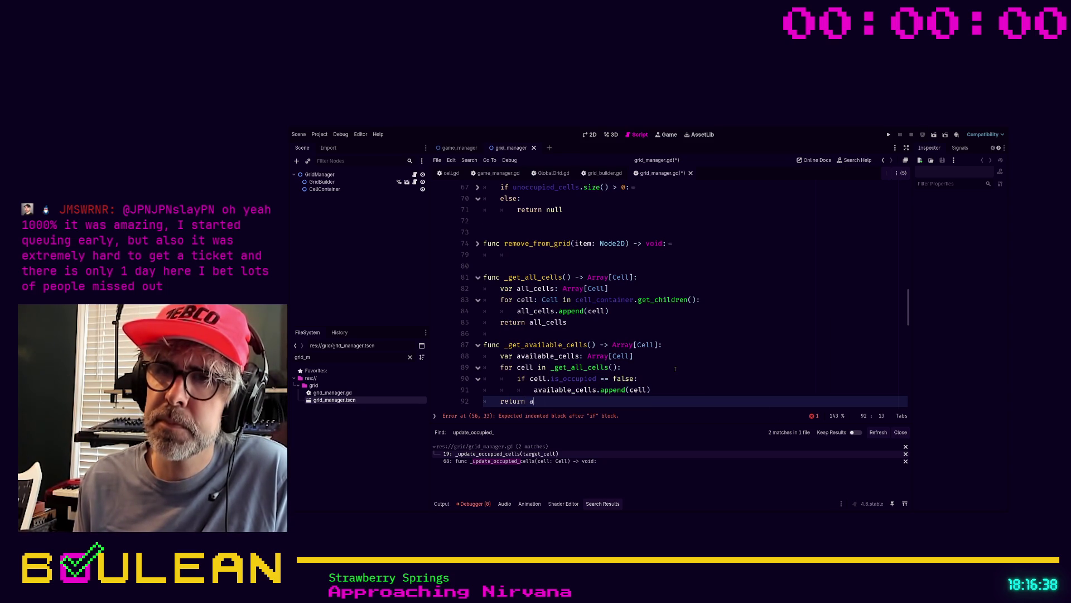
pyautogui.write('vailable_cells')
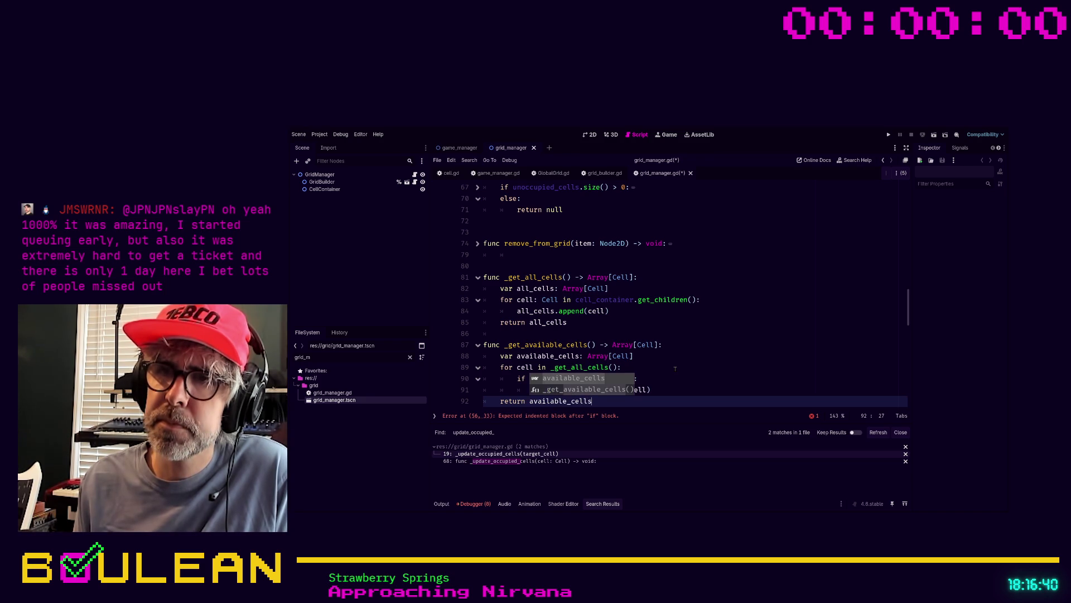
pyautogui.press('Escape')
pyautogui.scroll(-1, 658, 372)
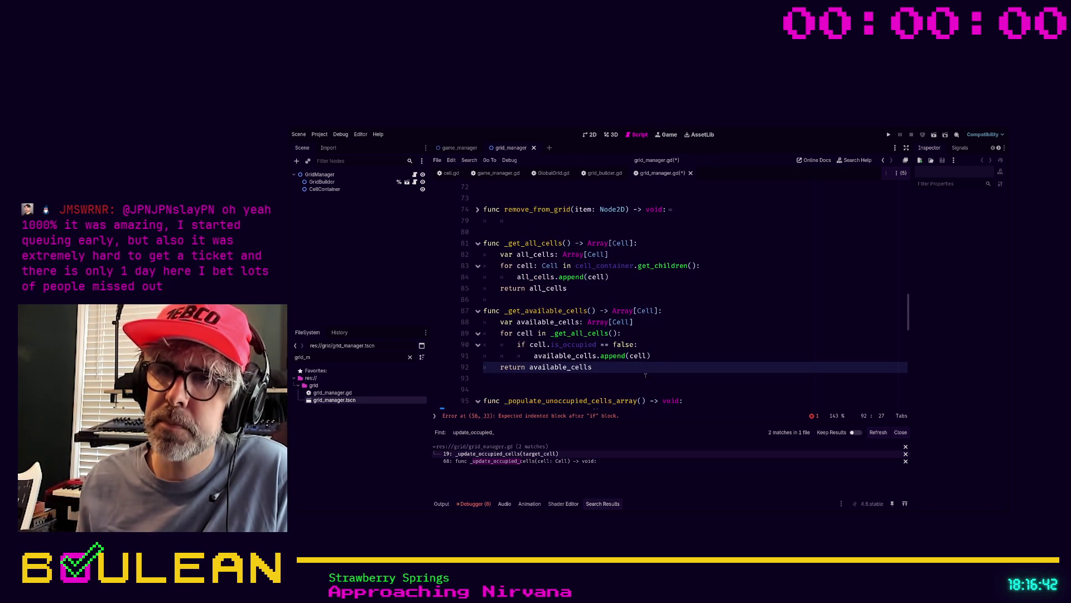
# Jump to the reported error and replace get_random_unoccupied_cell's old loop lines with a _get_available_cells() call
pyautogui.click(588, 391)
pyautogui.click(595, 416)
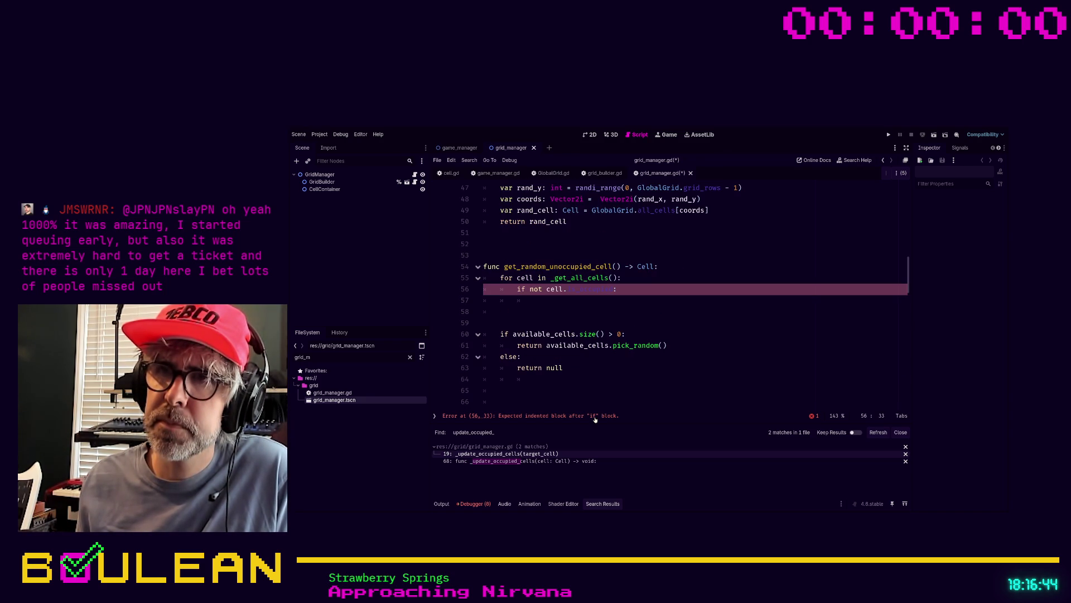
pyautogui.click(648, 299)
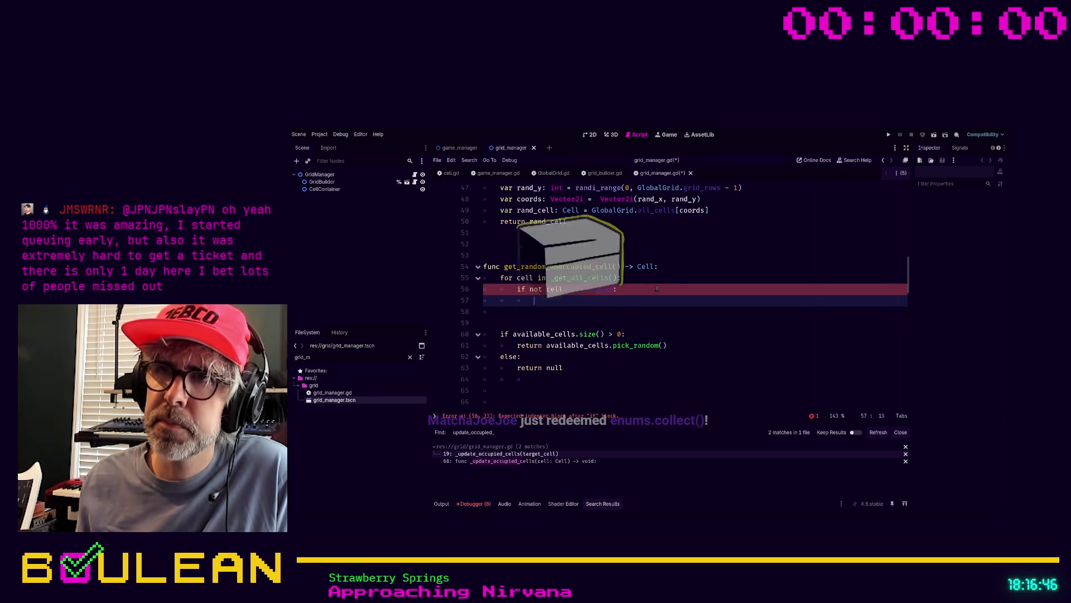
pyautogui.moveTo(654, 290)
pyautogui.mouseDown()
pyautogui.moveTo(488, 290)
pyautogui.moveTo(480, 279)
pyautogui.mouseUp()
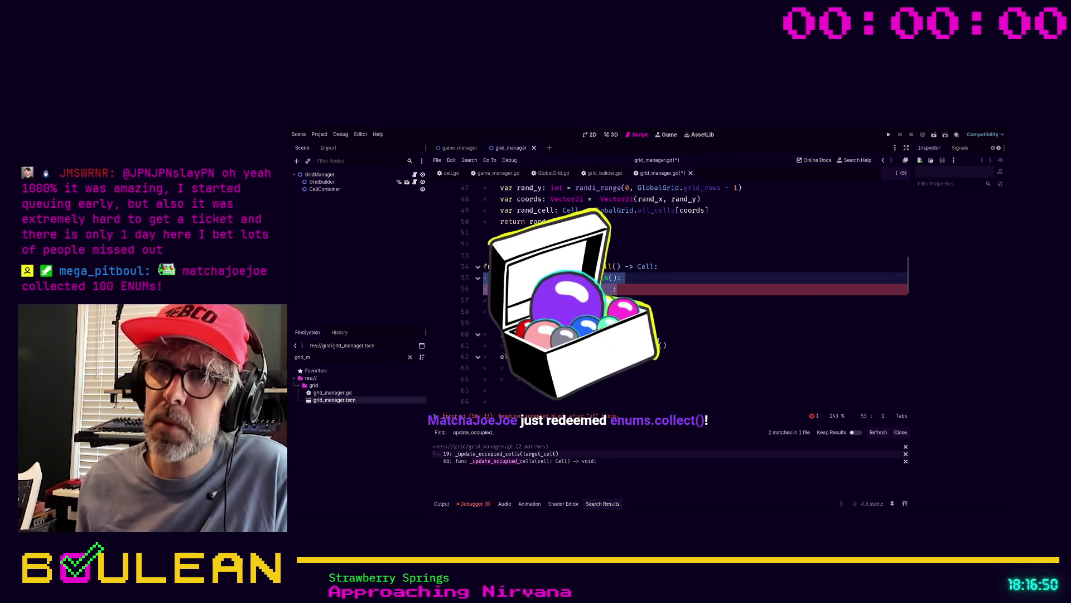
pyautogui.press('BackSpace')
pyautogui.press('Tab')
pyautogui.write('var availabl')
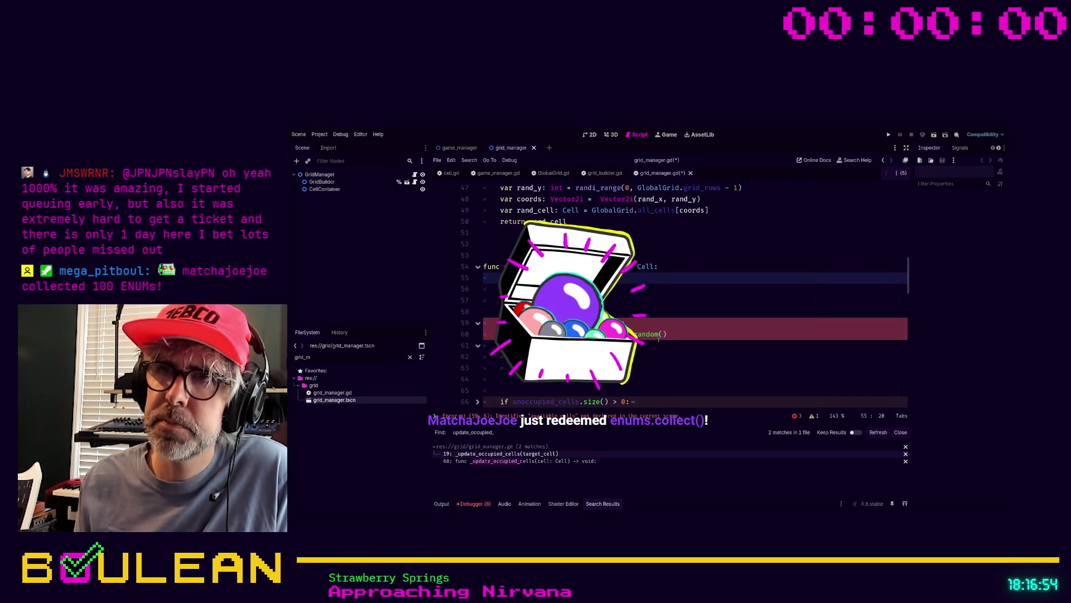
pyautogui.write('_get_available_cells()')
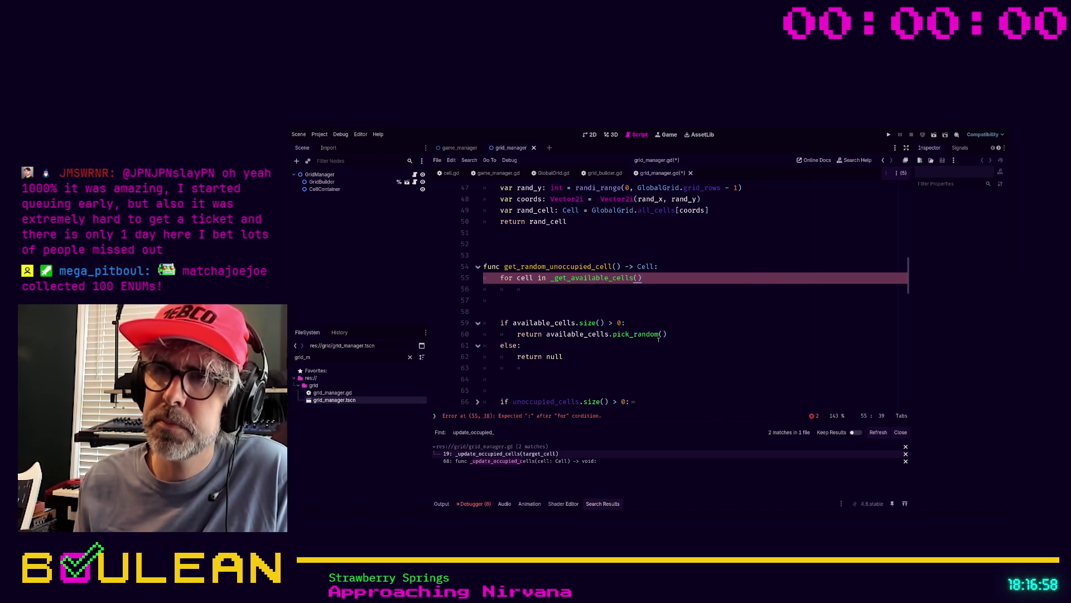
pyautogui.press('Return')
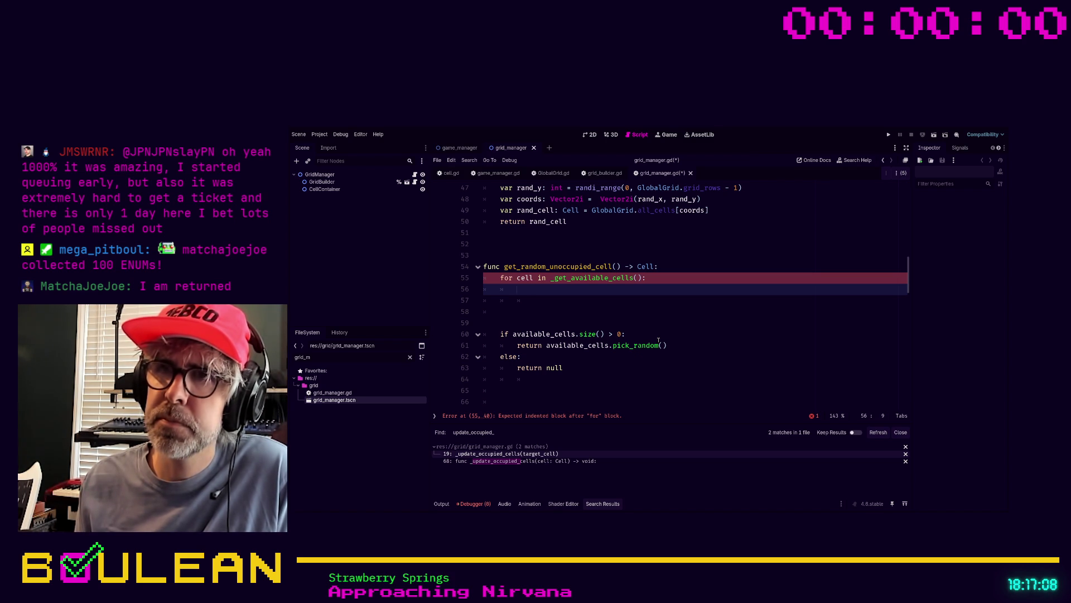
# Rewrite that line as 'return _get_available_cells().pick_random()' using autocomplete
pyautogui.press('Up')
pyautogui.press('Home')
pyautogui.hotkey('shift', 'End')
pyautogui.write('ret')
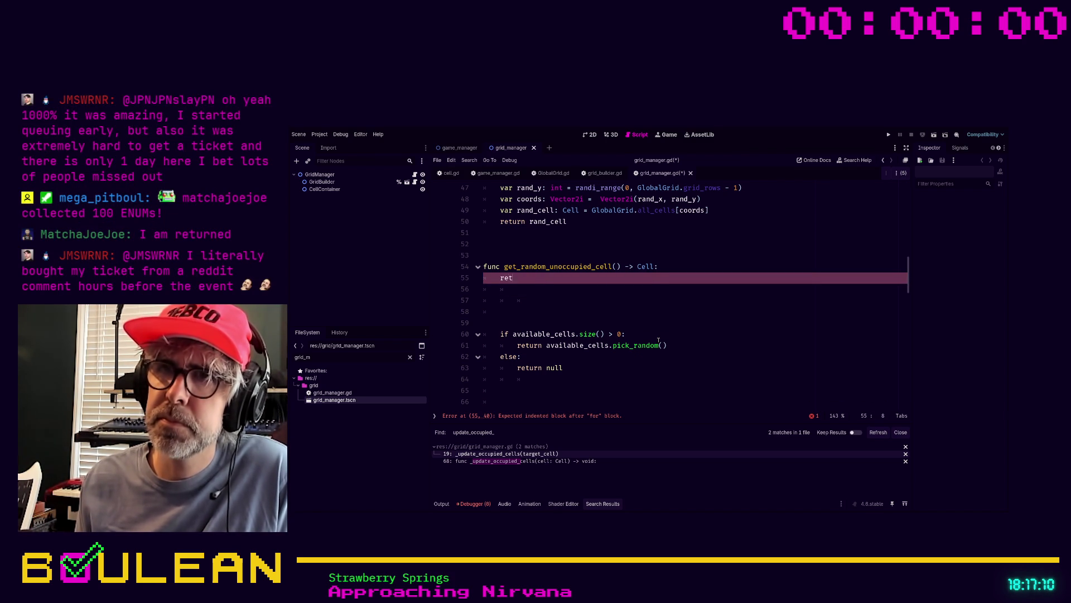
pyautogui.write('urn get')
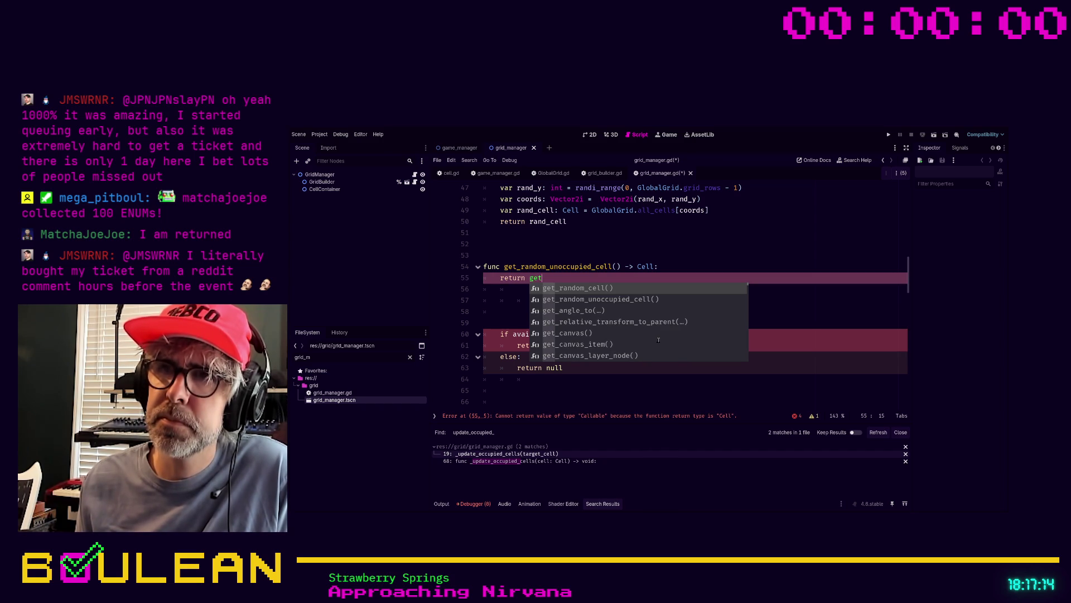
pyautogui.write('_')
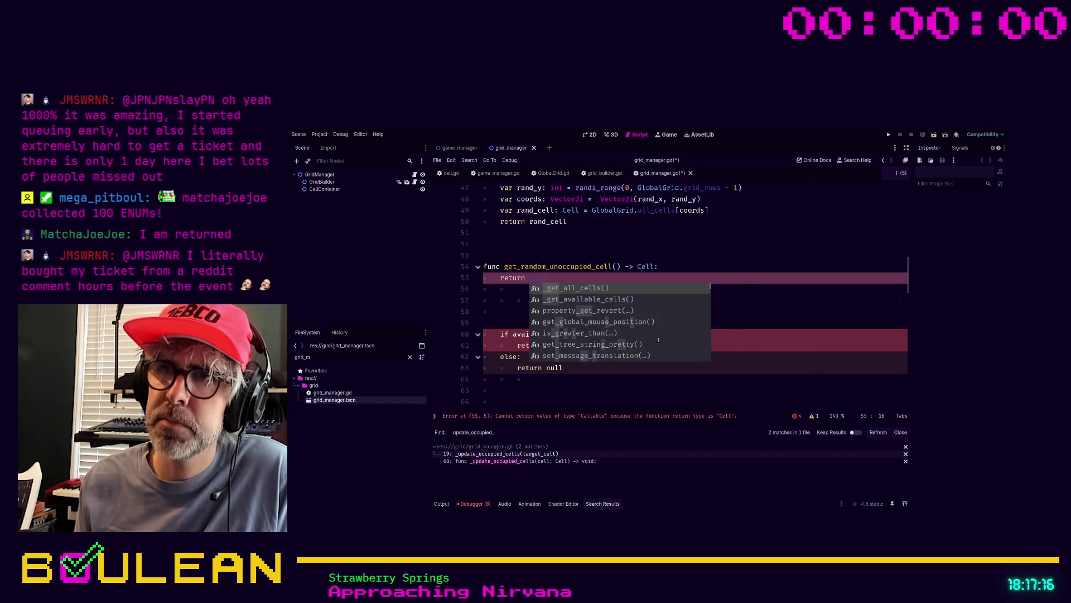
pyautogui.press('Down')
pyautogui.press('Return')
pyautogui.write('.pick')
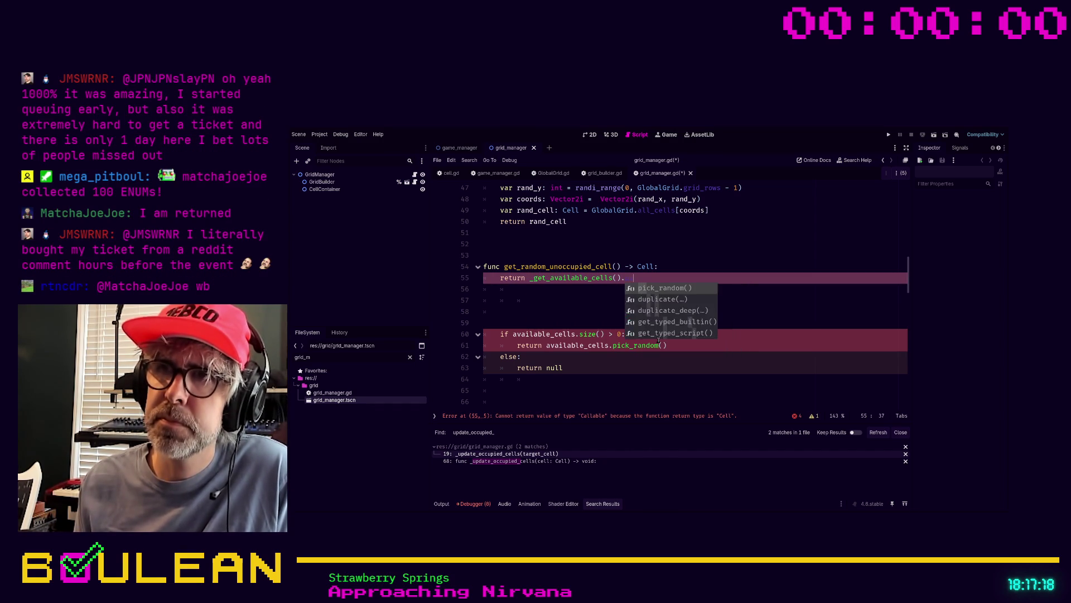
pyautogui.press('Return')
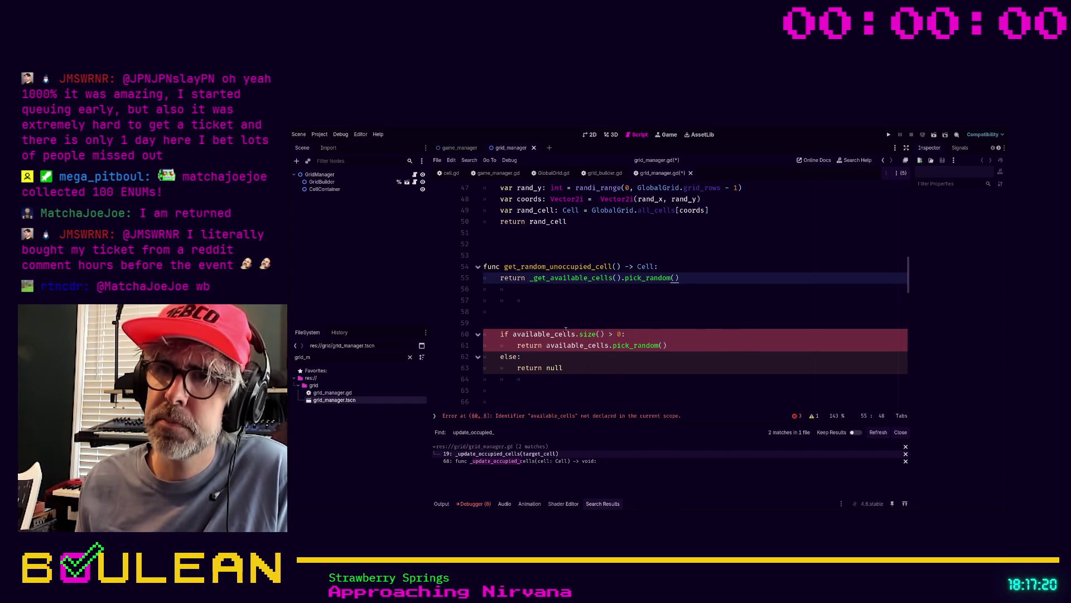
pyautogui.click(564, 326)
pyautogui.scroll(-1, 558, 323)
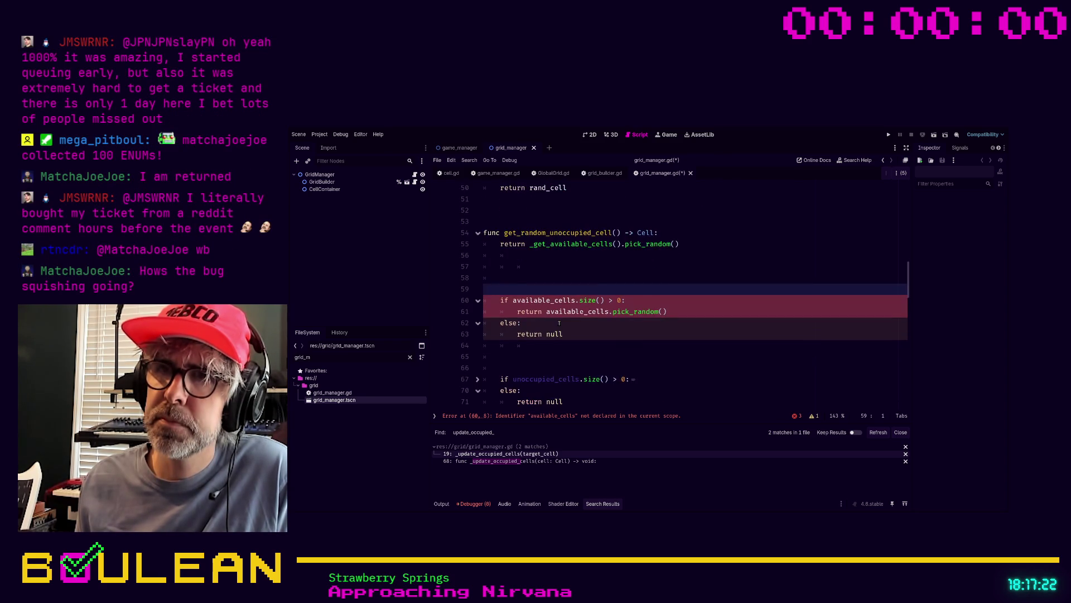
pyautogui.scroll(-1, 569, 333)
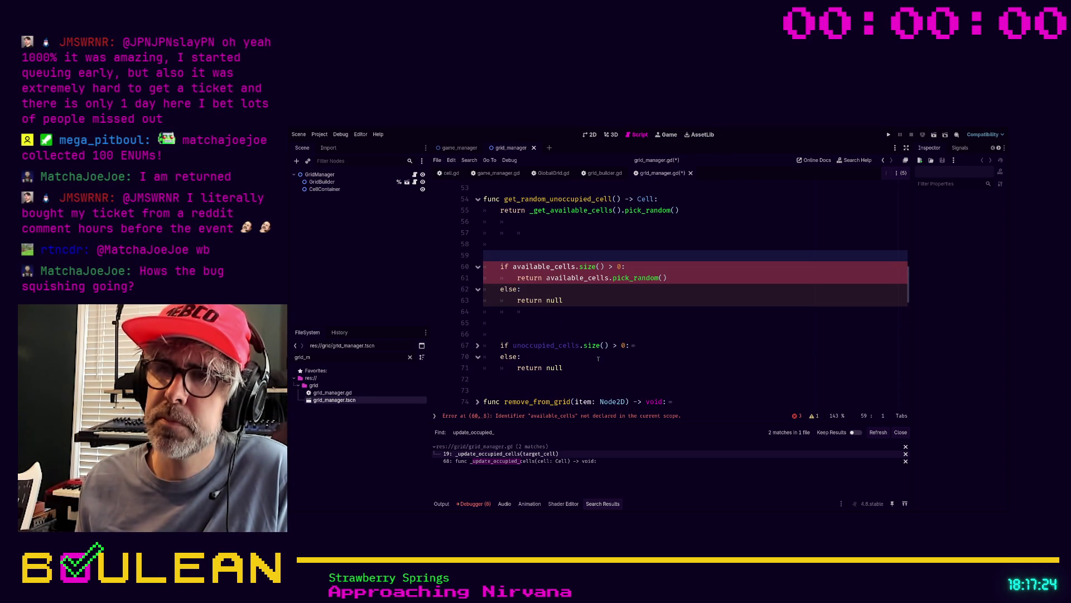
# Comment out old branching lines 58–71 with Ctrl+K and jump to the remaining error
pyautogui.moveTo(593, 369)
pyautogui.mouseDown()
pyautogui.moveTo(502, 341)
pyautogui.moveTo(469, 248)
pyautogui.mouseUp()
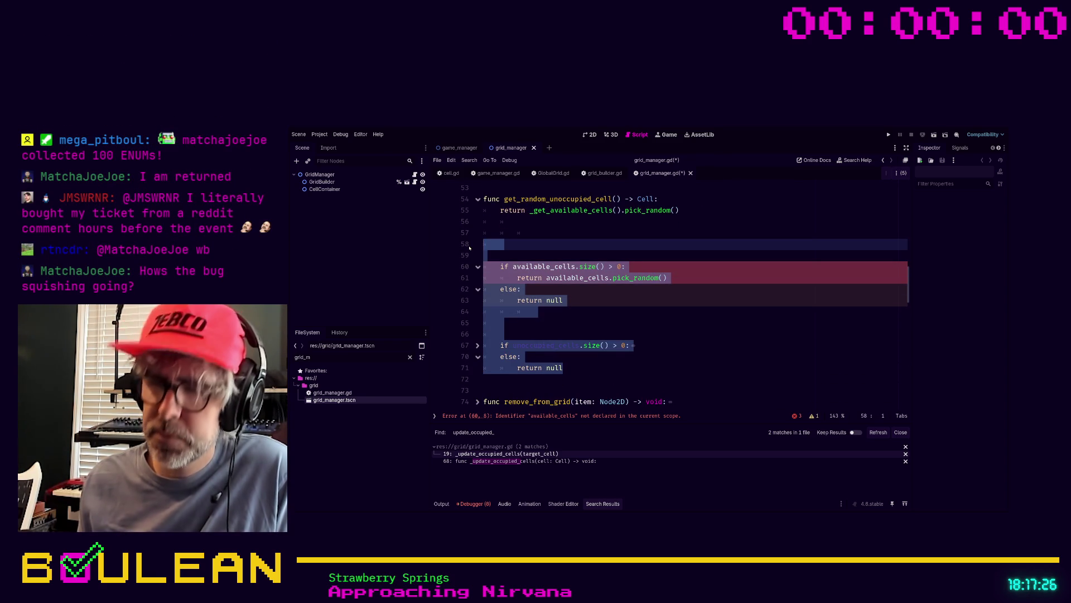
pyautogui.hotkey('ctrl', 'k')
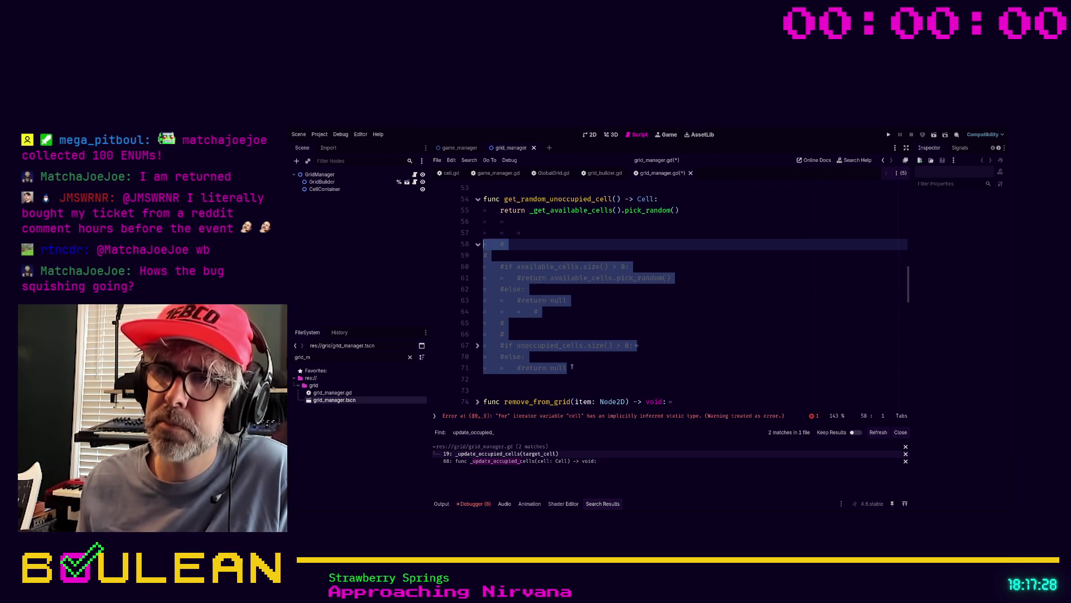
pyautogui.click(580, 364)
pyautogui.scroll(-1, 580, 361)
pyautogui.scroll(-1, 580, 362)
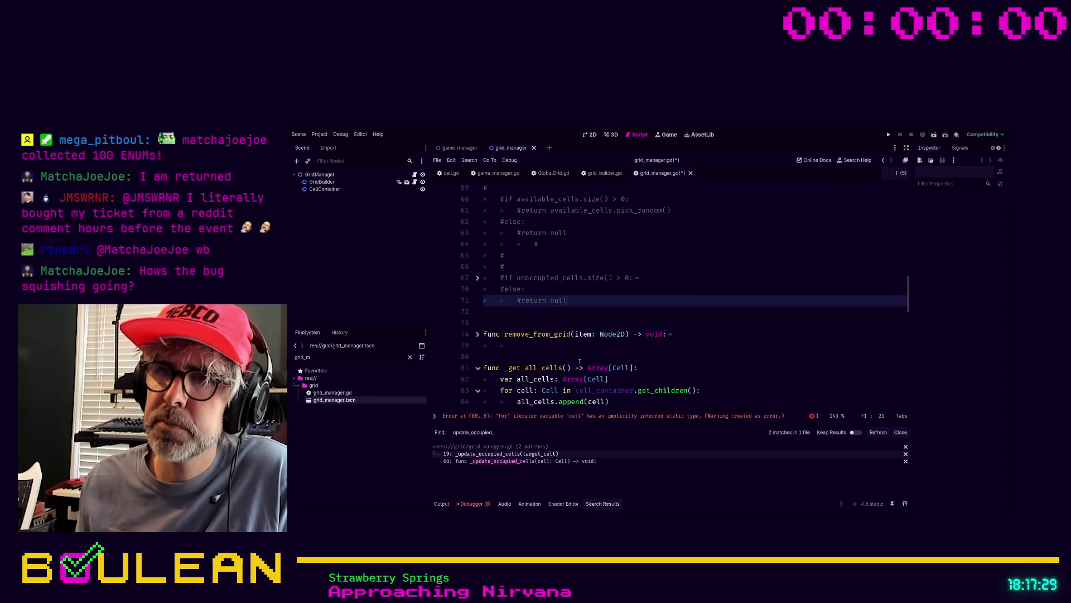
pyautogui.click(519, 415)
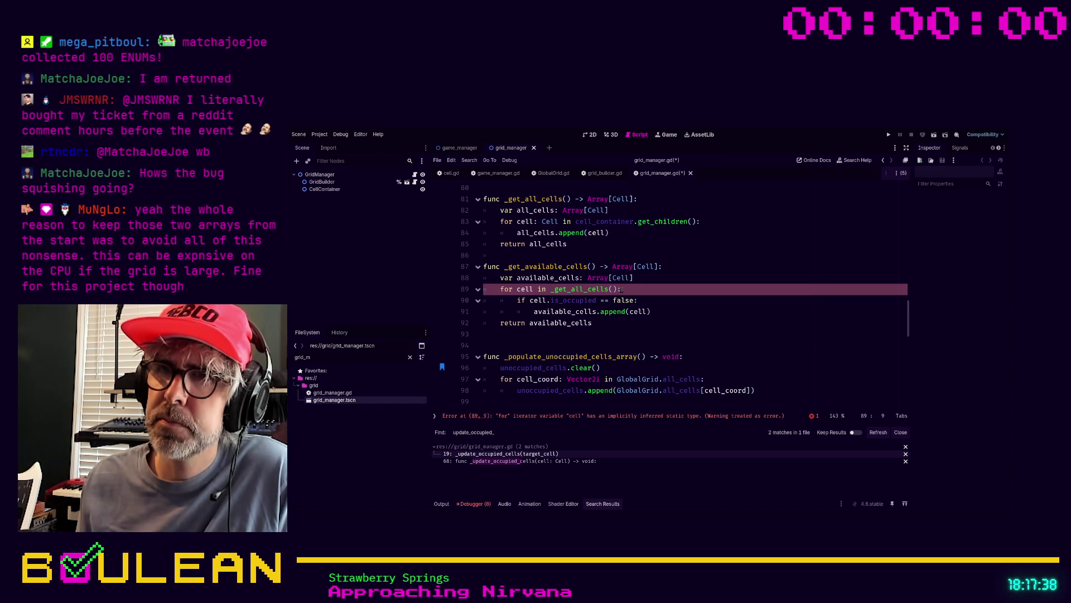
# Type the loop variable on line 89 explicitly as 'cell: Cell'
pyautogui.scroll(-1, 622, 289)
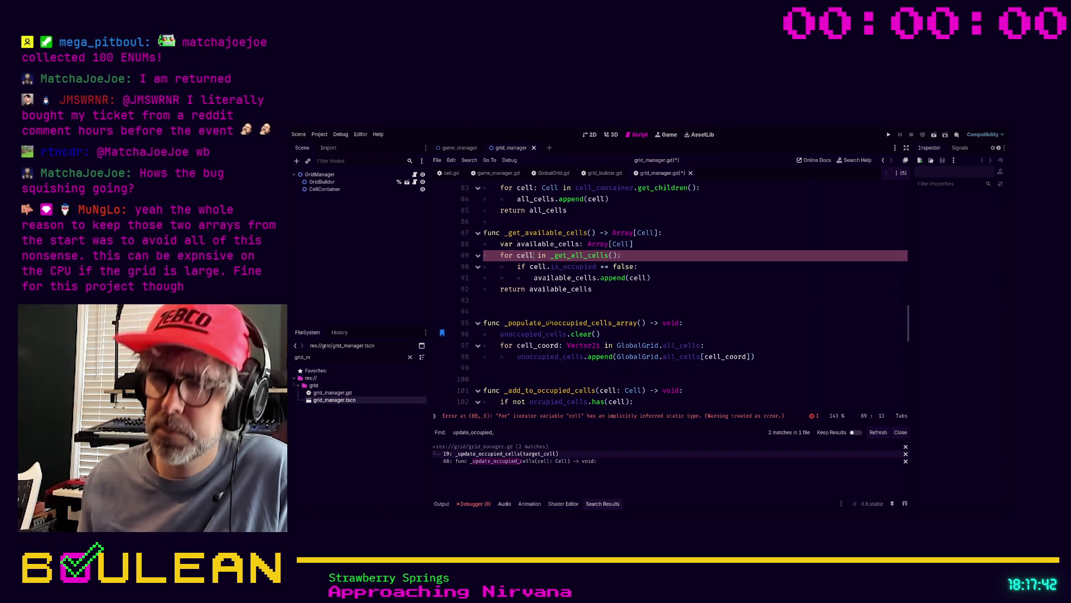
pyautogui.hotkey('ctrl', 'Right')
pyautogui.write(': Cell')
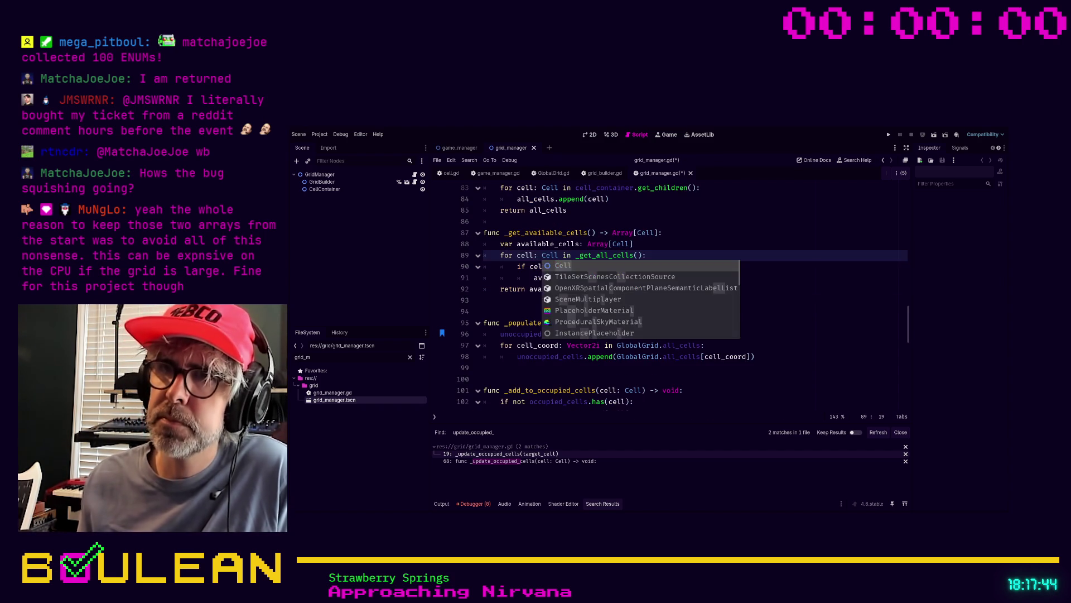
pyautogui.click(640, 316)
# Insert a blank line between _get_all_cells and _get_available_cells, then review the script
pyautogui.scroll(2, 640, 316)
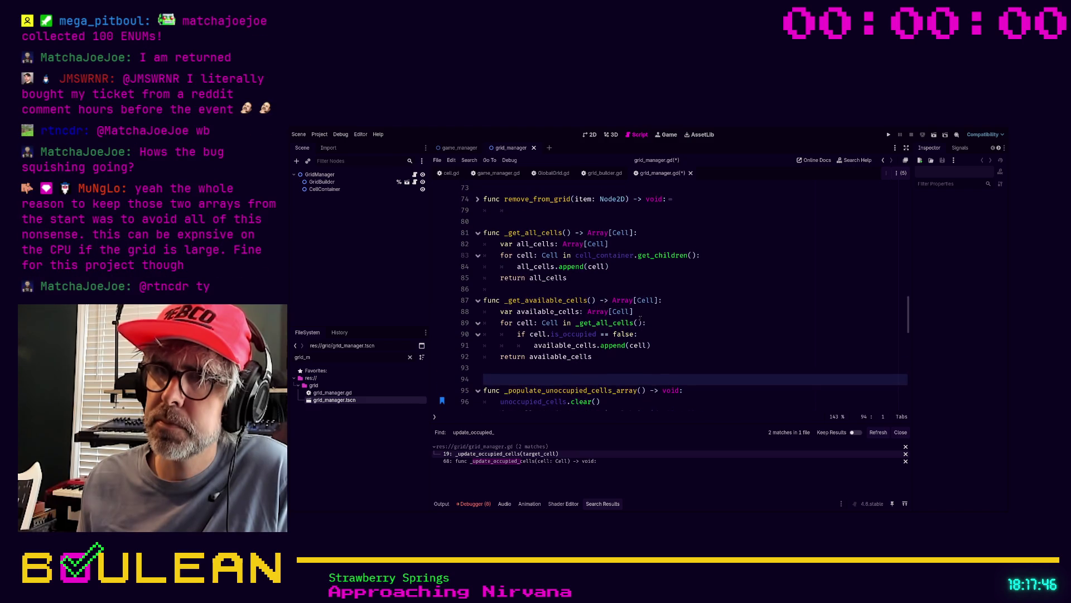
pyautogui.click(553, 290)
pyautogui.press('Return')
pyautogui.scroll(1, 594, 301)
pyautogui.scroll(5, 594, 300)
pyautogui.scroll(2, 604, 303)
pyautogui.scroll(-7, 604, 301)
pyautogui.scroll(-3, 603, 302)
pyautogui.scroll(-2, 604, 301)
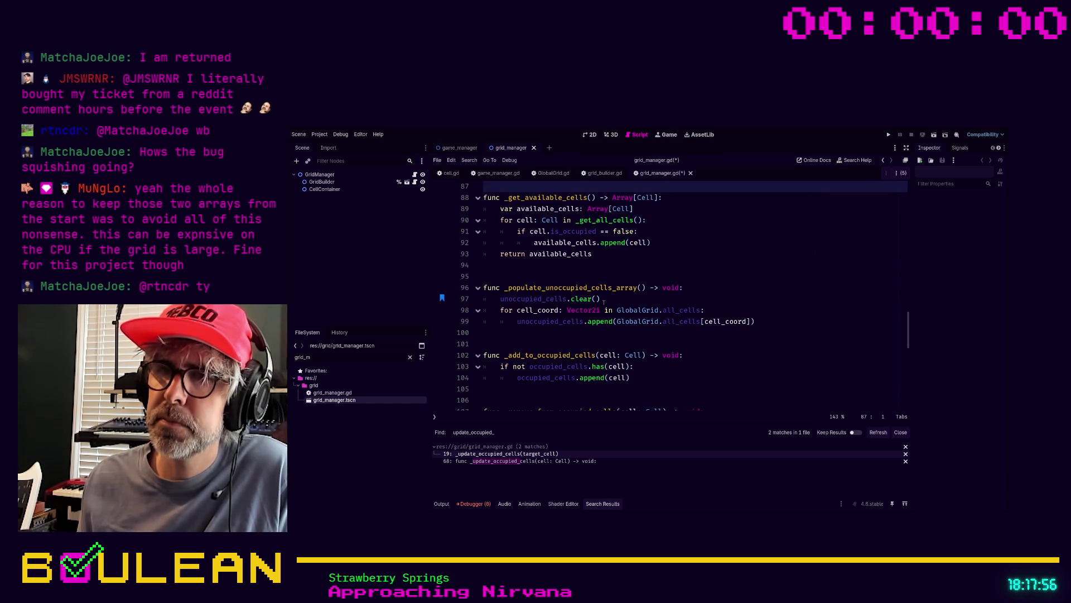
pyautogui.scroll(-1, 604, 302)
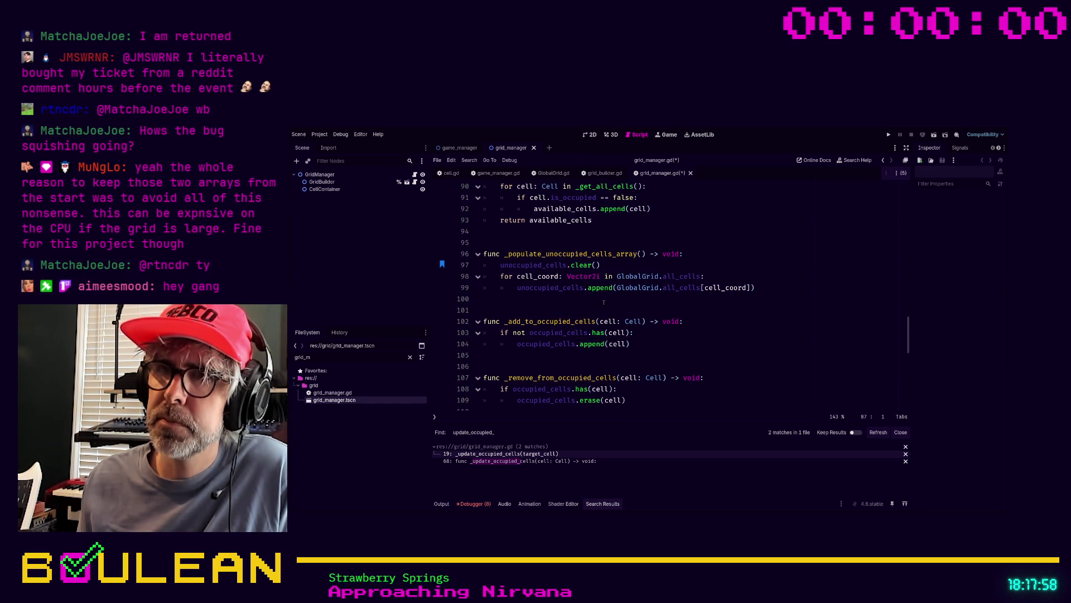
pyautogui.scroll(-1, 651, 322)
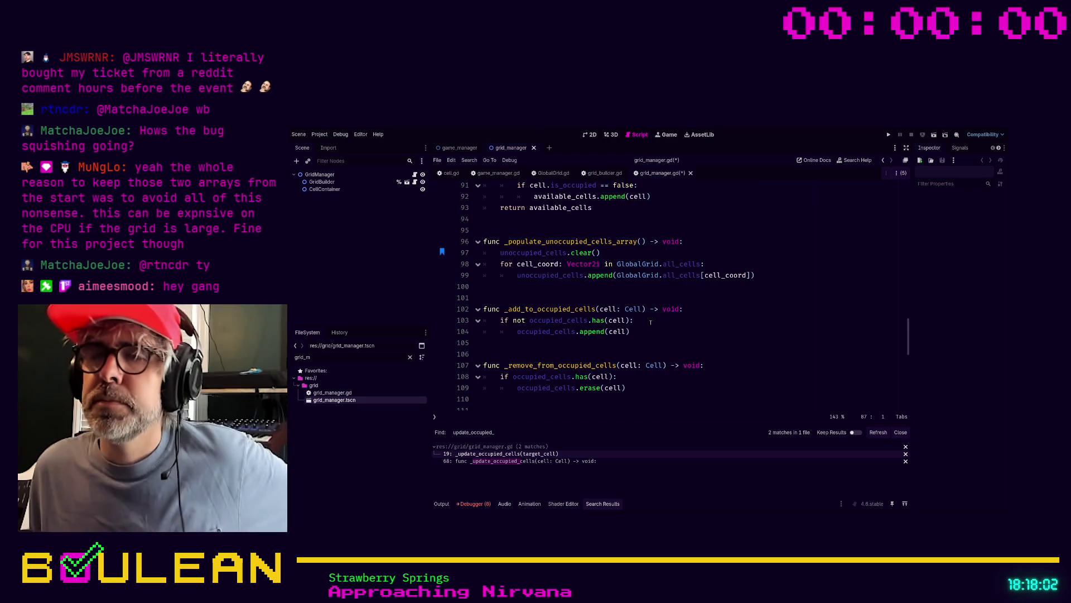
pyautogui.scroll(6, 651, 322)
pyautogui.scroll(6, 650, 322)
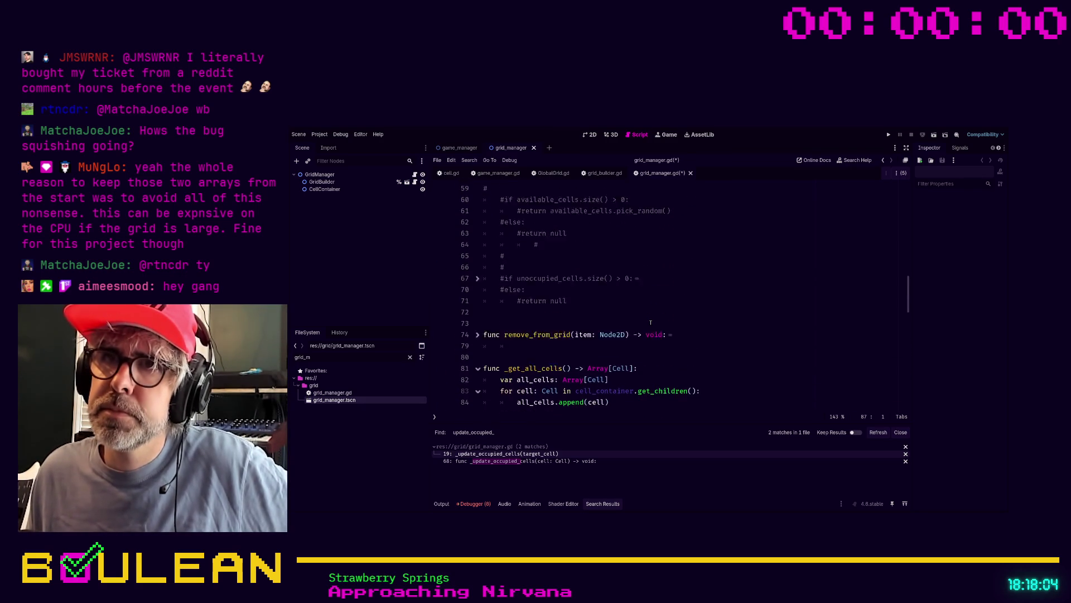
pyautogui.scroll(-1, 650, 322)
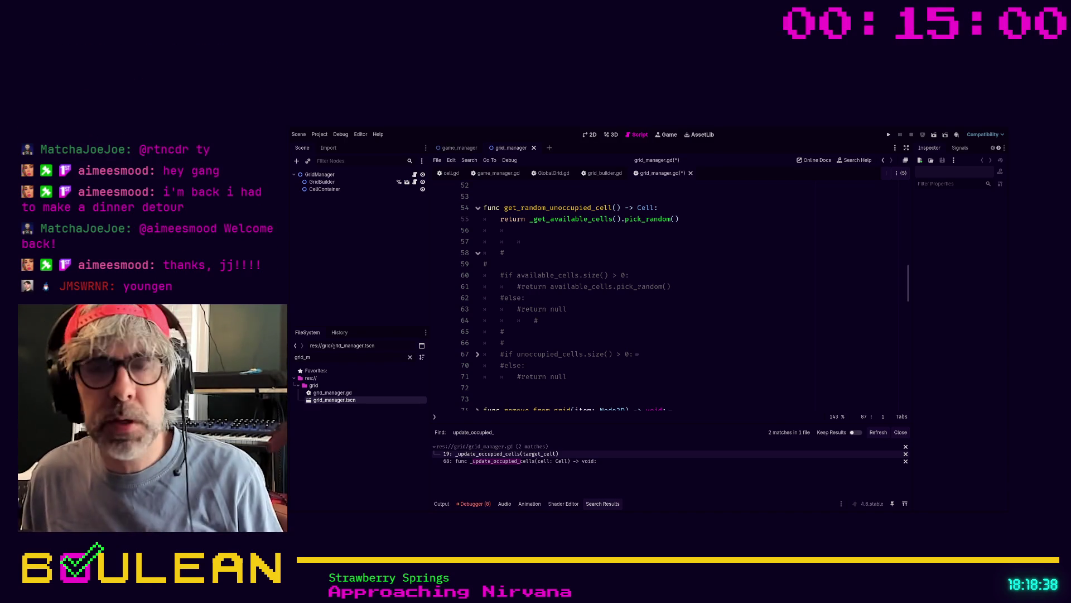
pyautogui.scroll(-3, 669, 296)
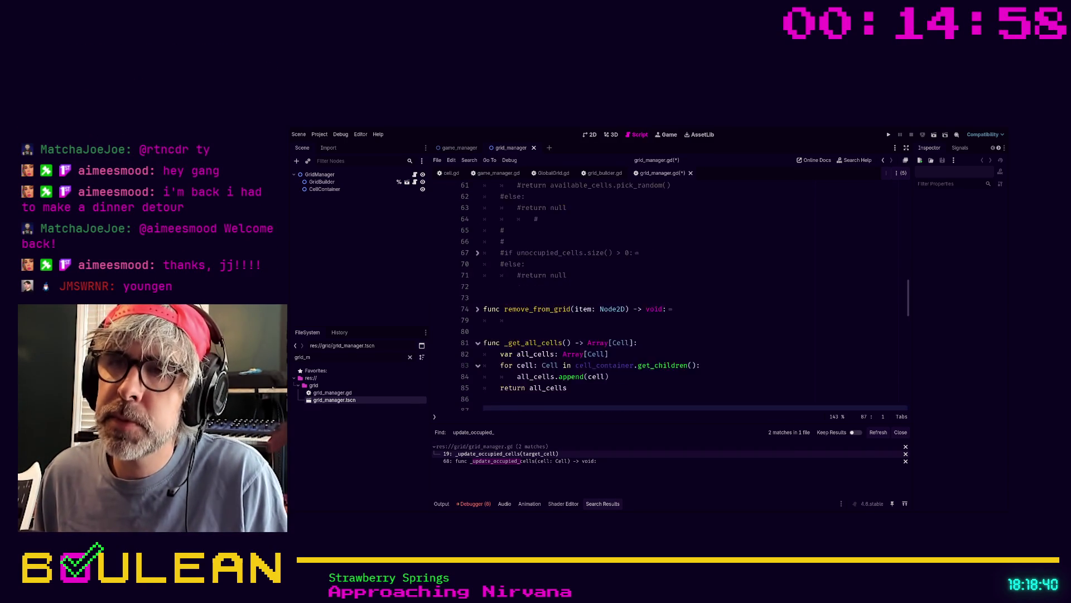
pyautogui.scroll(-2, 684, 296)
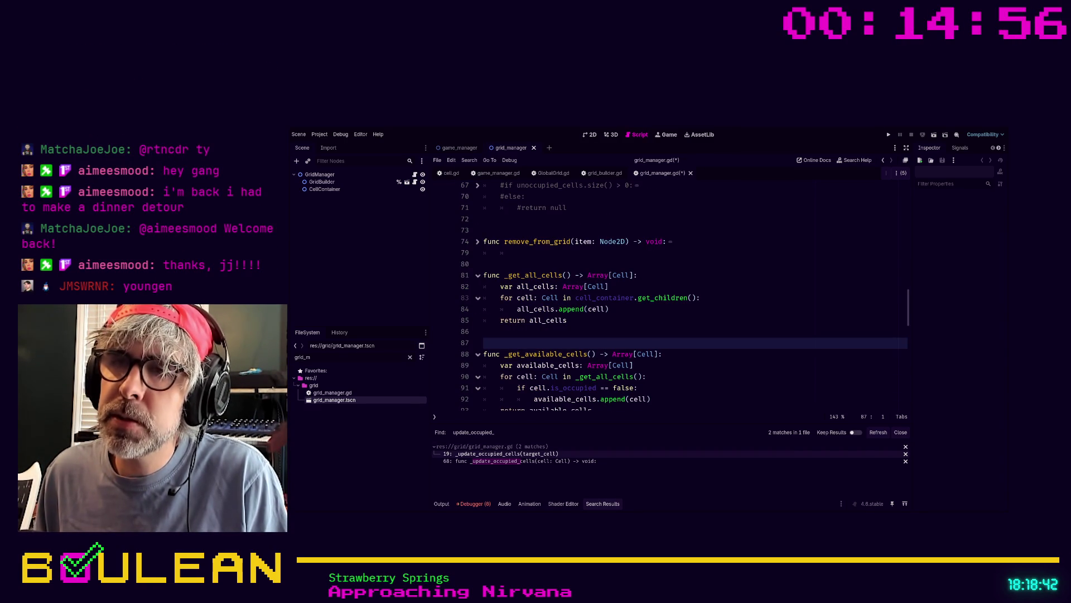
pyautogui.click(549, 333)
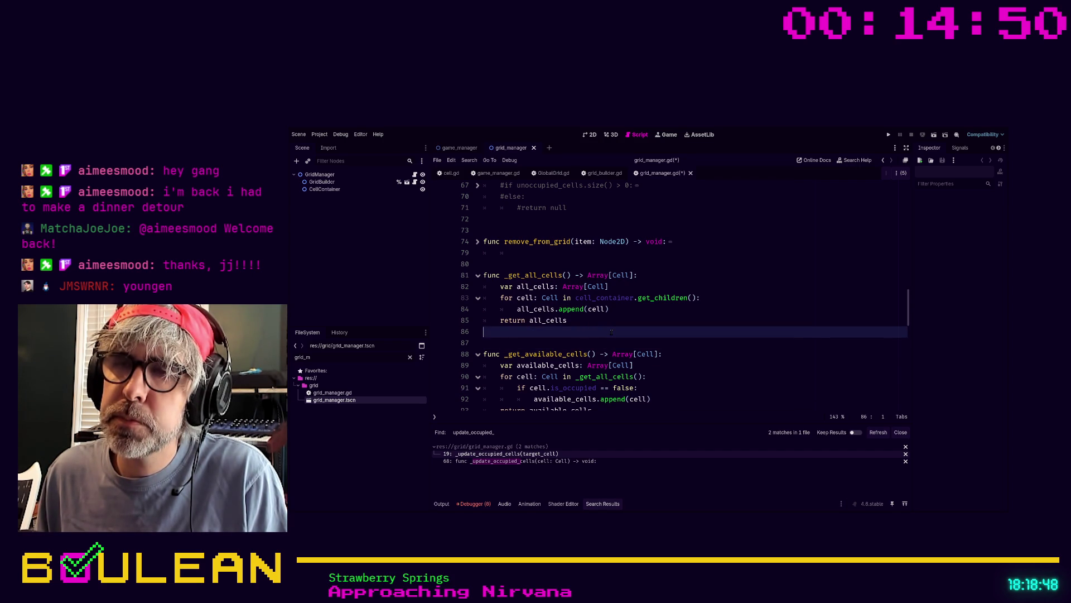
pyautogui.press('Down')
pyautogui.scroll(1, 610, 333)
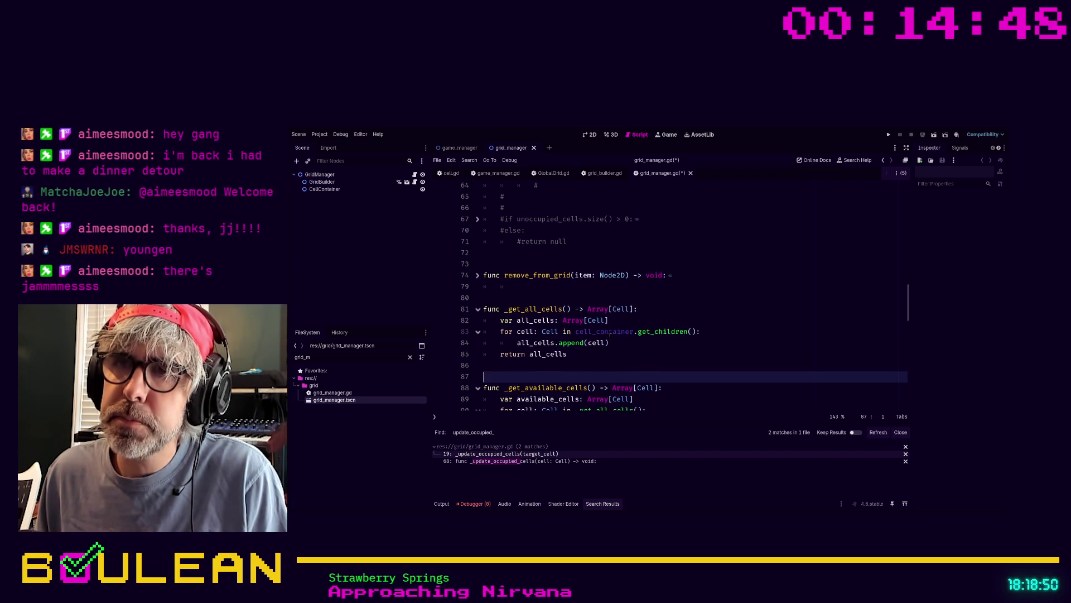
pyautogui.scroll(-1, 610, 332)
pyautogui.scroll(-1, 610, 333)
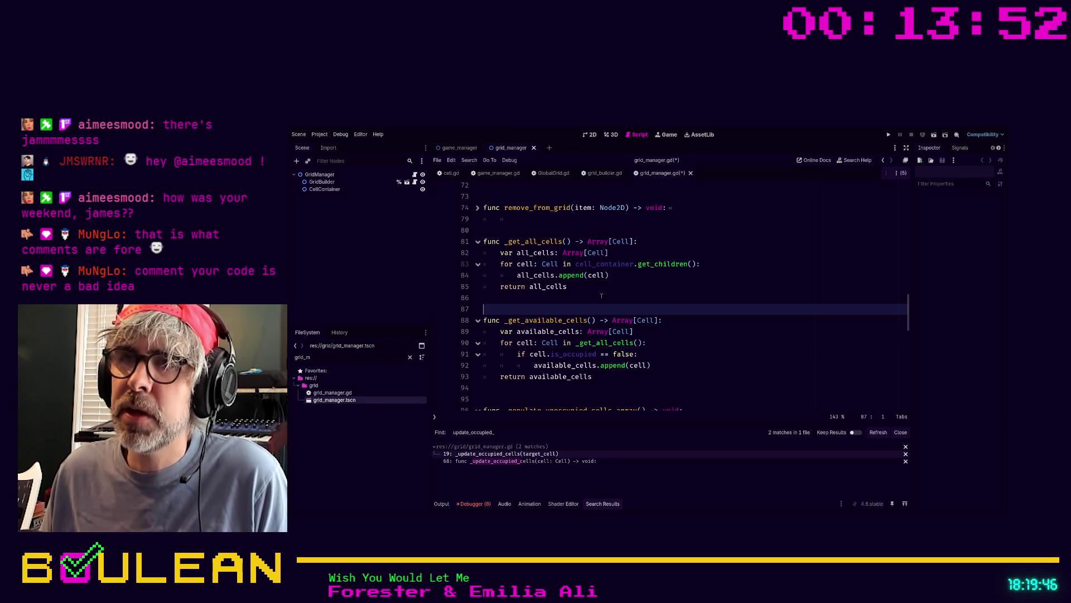
pyautogui.scroll(1, 587, 297)
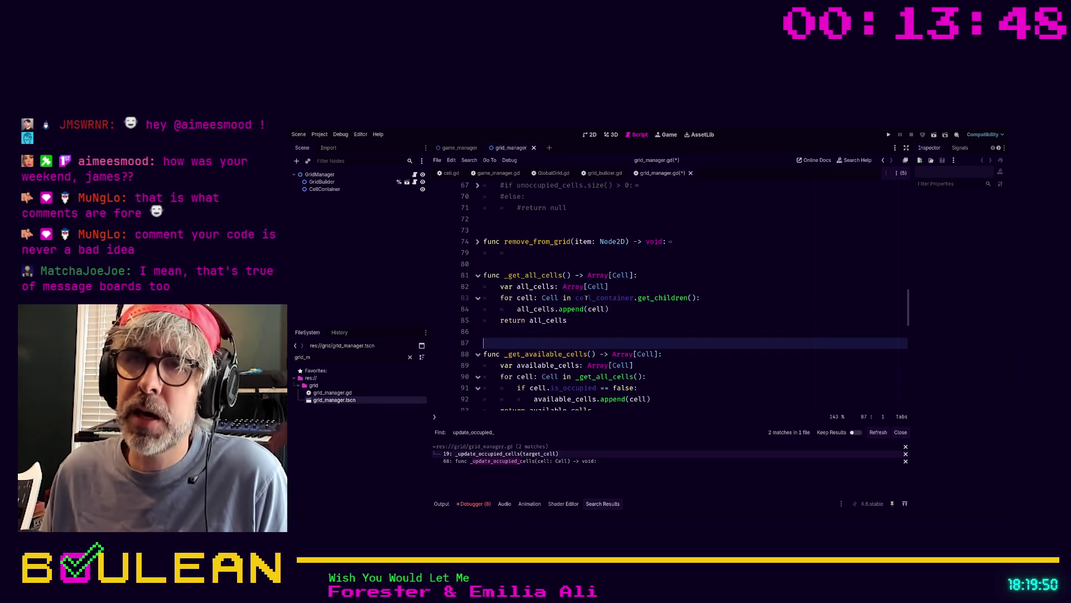
pyautogui.scroll(1, 591, 307)
pyautogui.scroll(1, 600, 321)
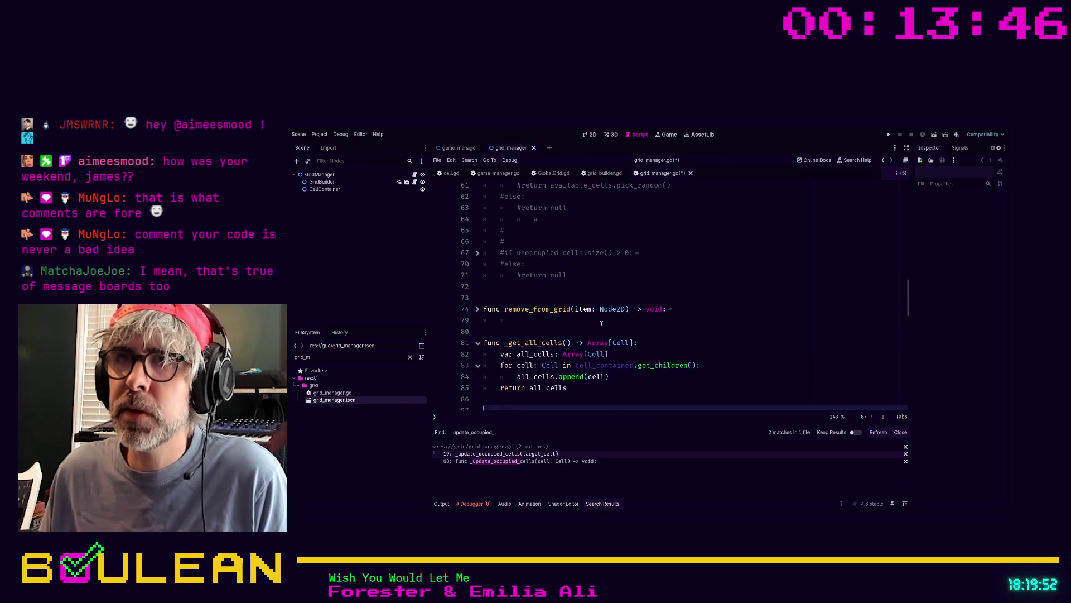
pyautogui.scroll(3, 601, 322)
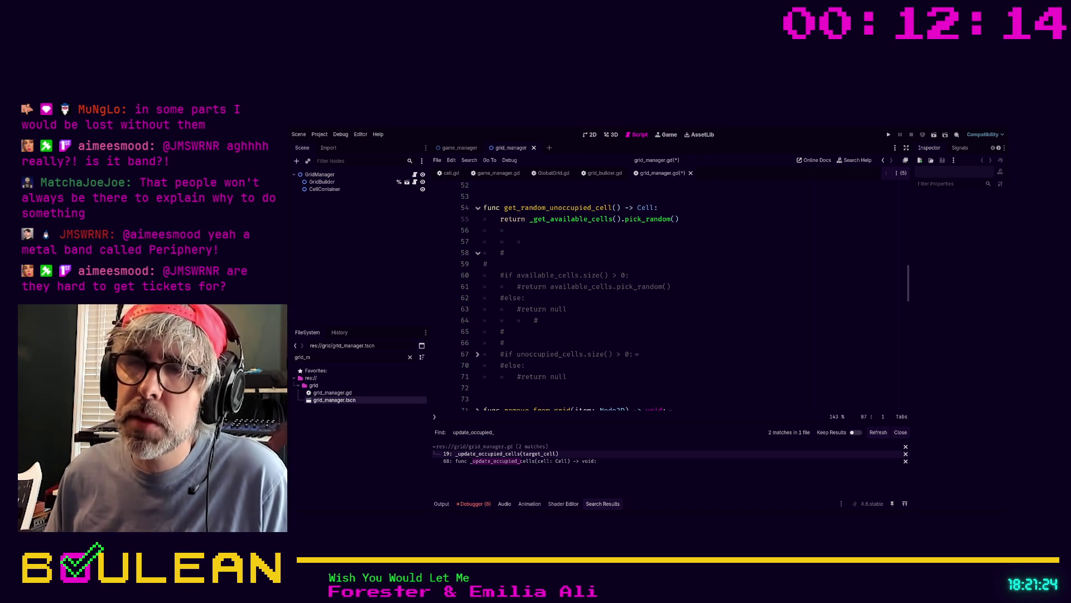
pyautogui.scroll(2, 603, 387)
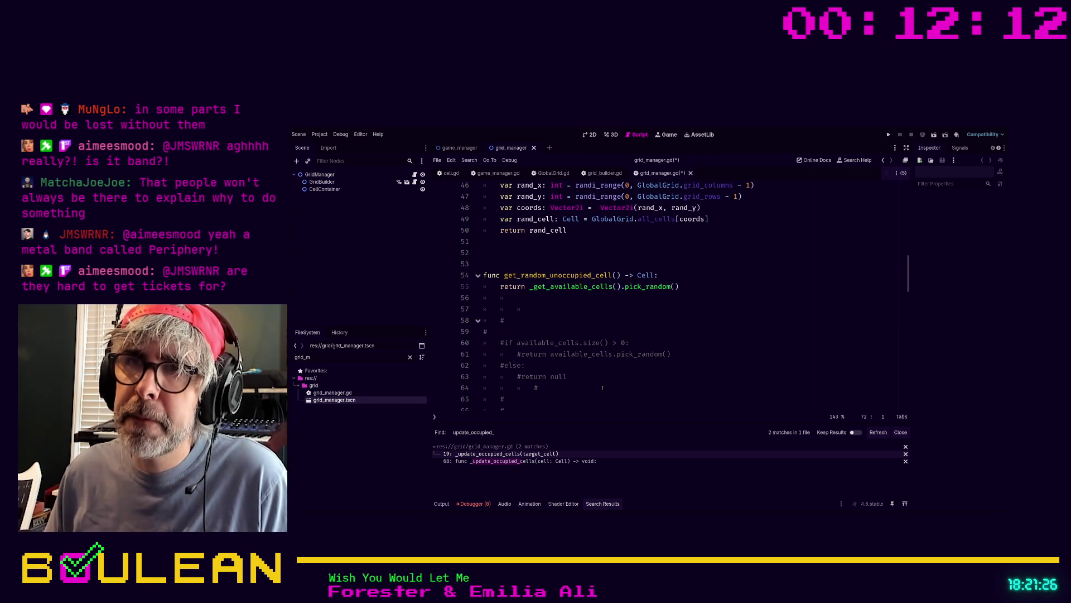
pyautogui.scroll(-3, 602, 387)
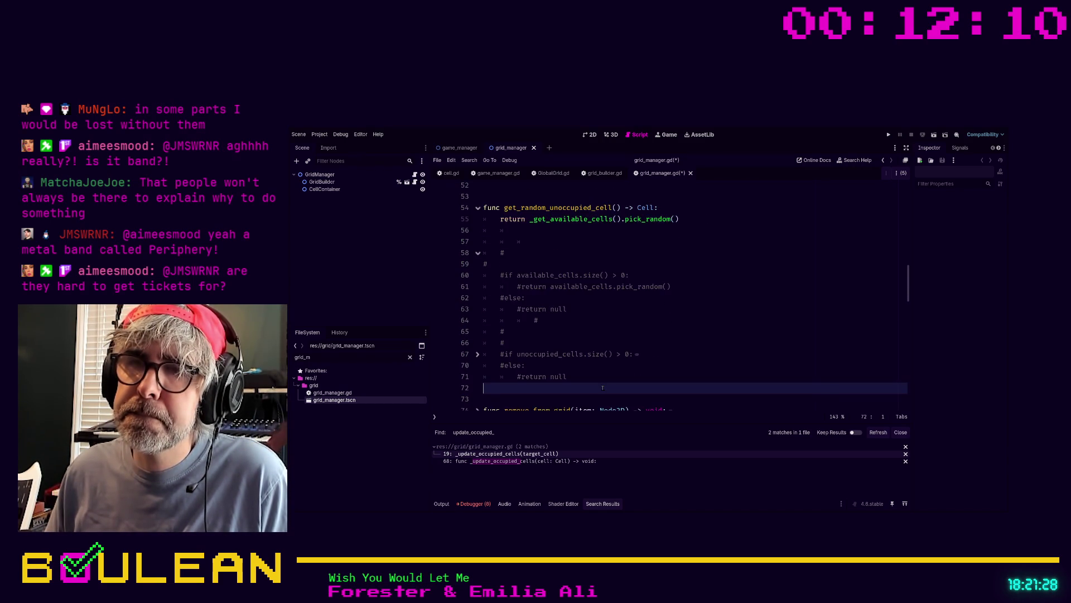
pyautogui.press('Down')
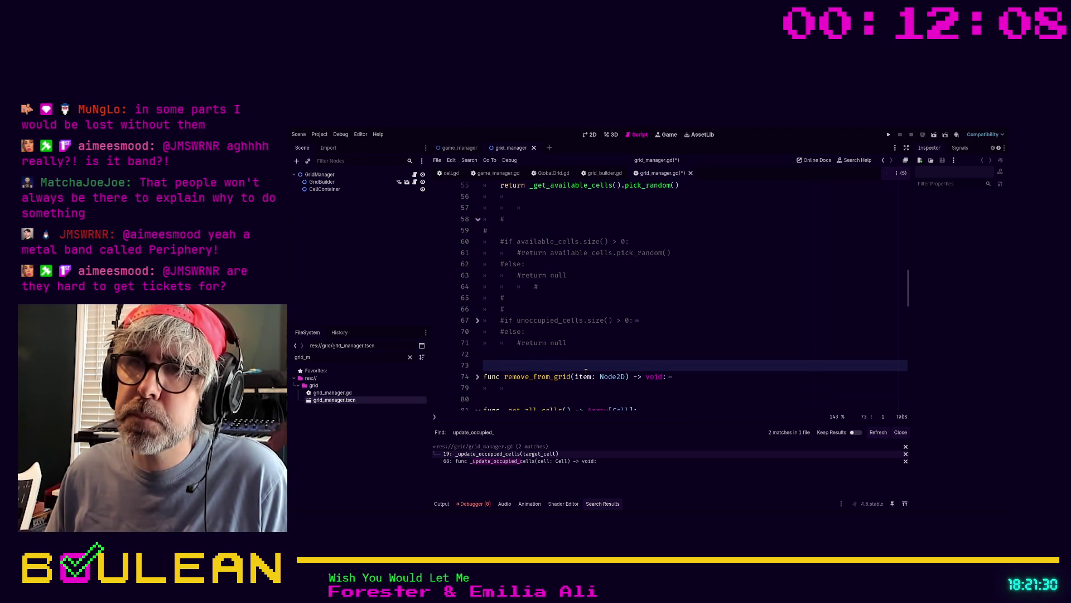
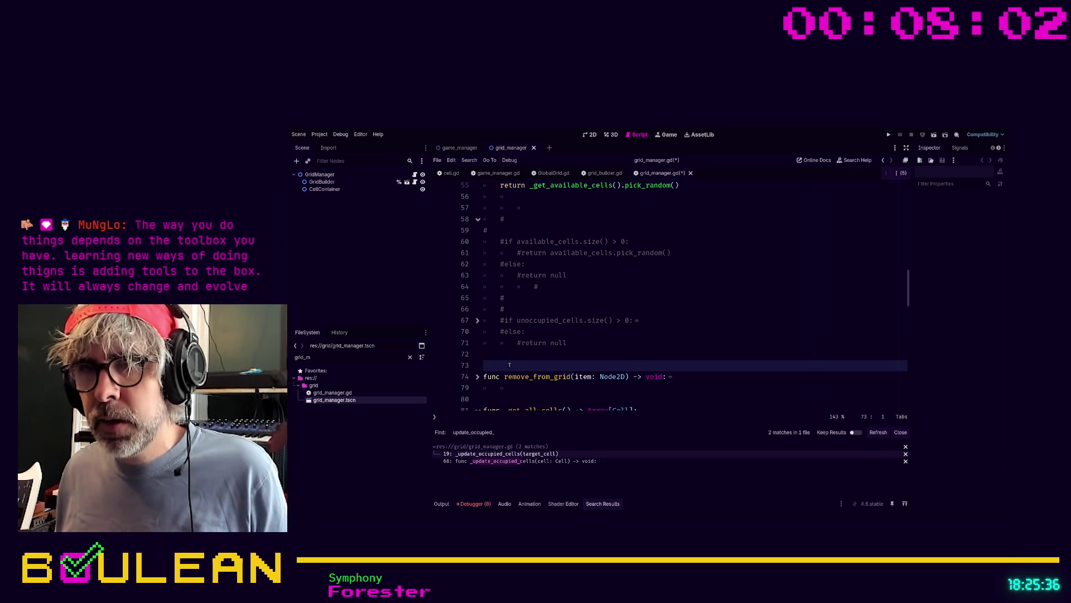
# Remove the leftover tab indentation from blank line 79 below remove_from_grid
pyautogui.scroll(-2, 522, 363)
pyautogui.click(497, 330)
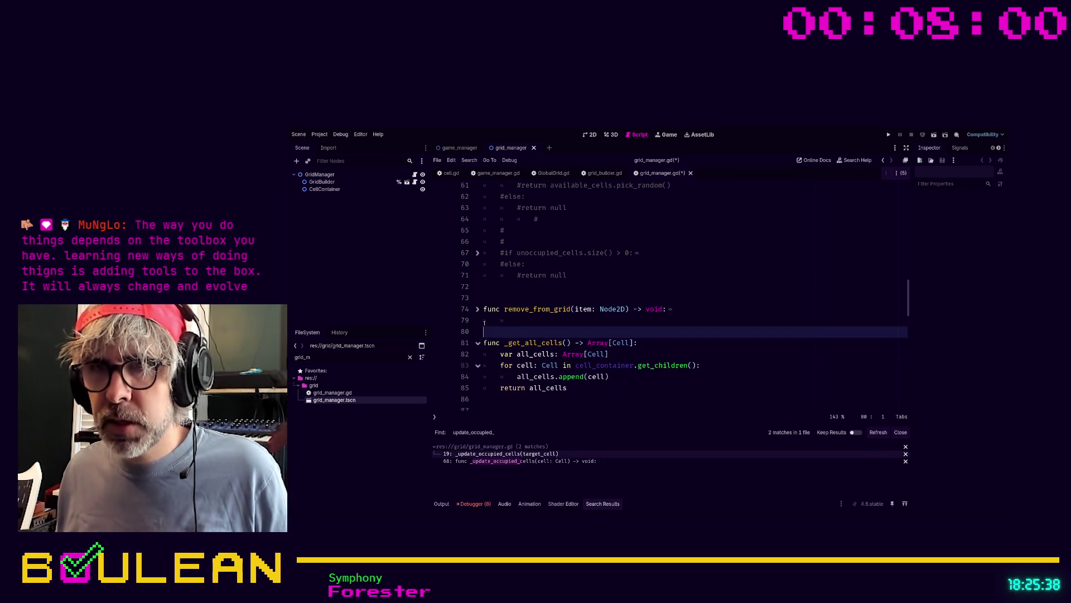
pyautogui.press('Up')
pyautogui.press('BackSpace')
pyautogui.press('BackSpace')
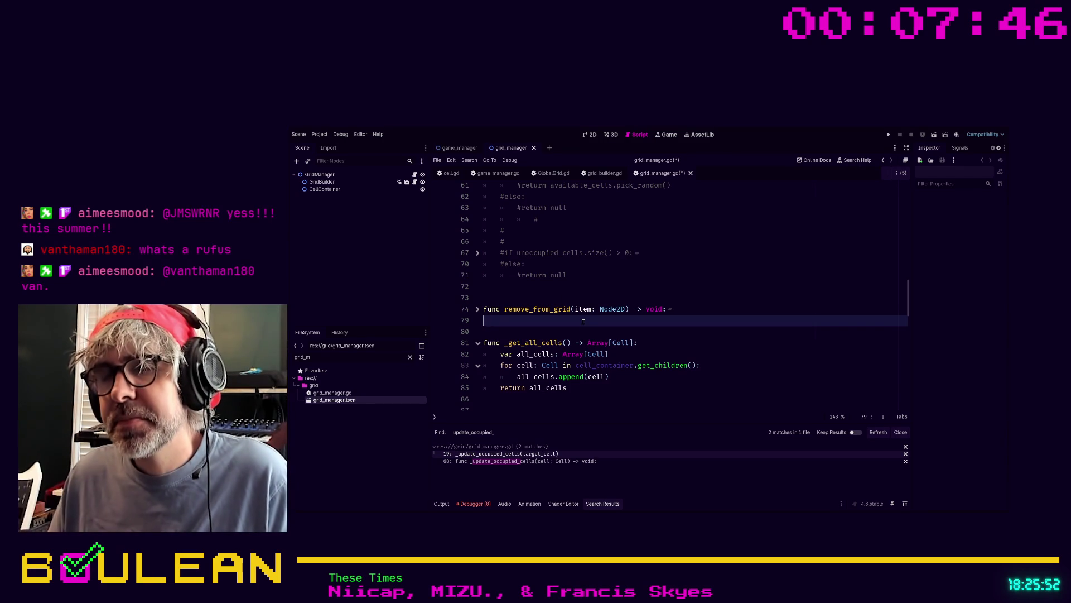
# Place the caret at the end of get_random_unoccupied_cell's signature
pyautogui.scroll(3, 583, 322)
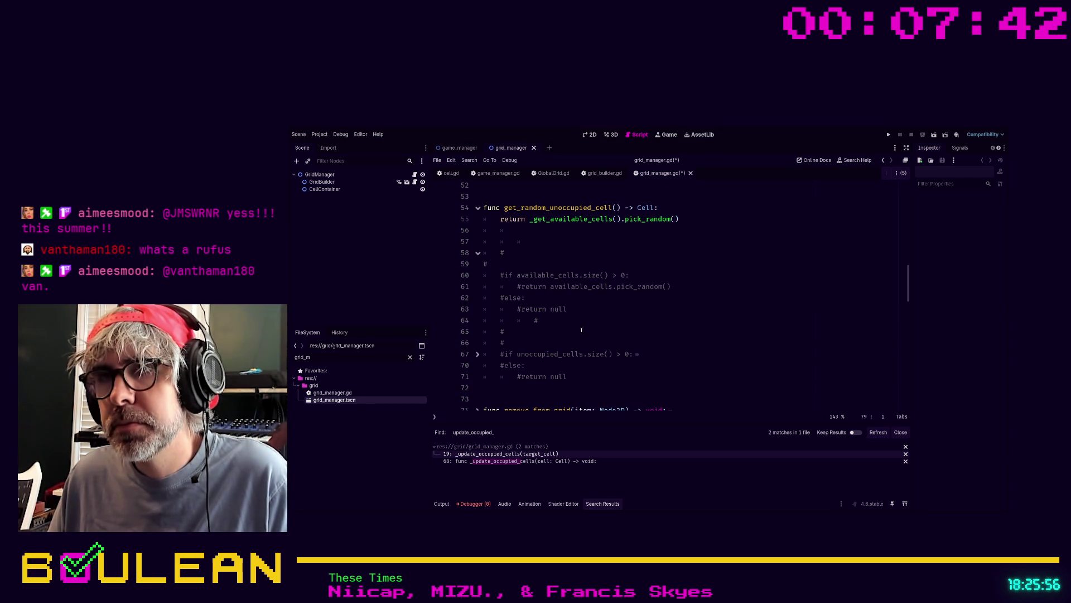
pyautogui.scroll(2, 582, 329)
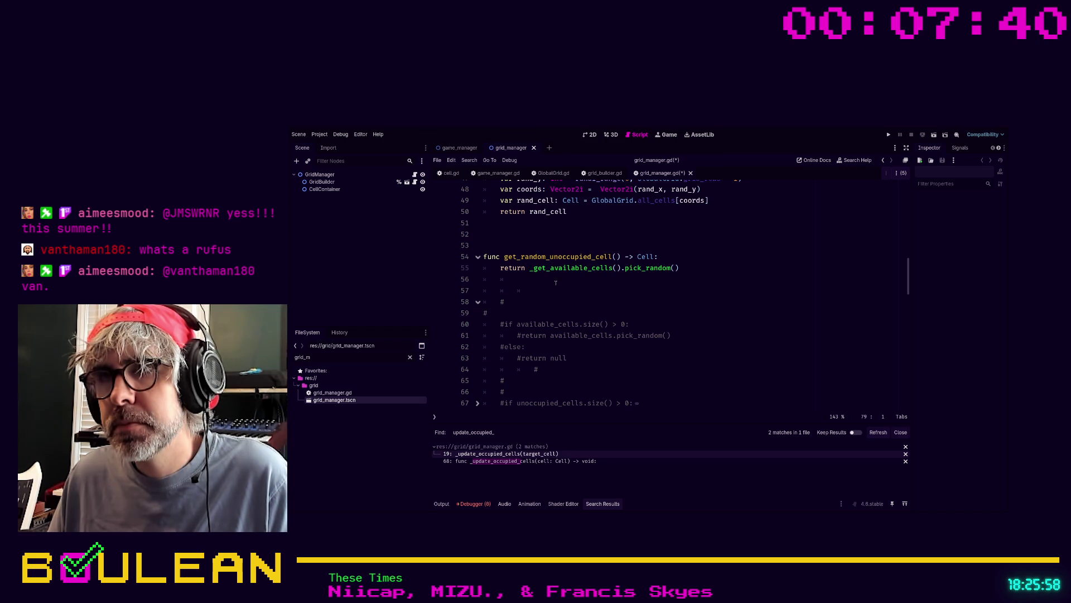
pyautogui.click(537, 292)
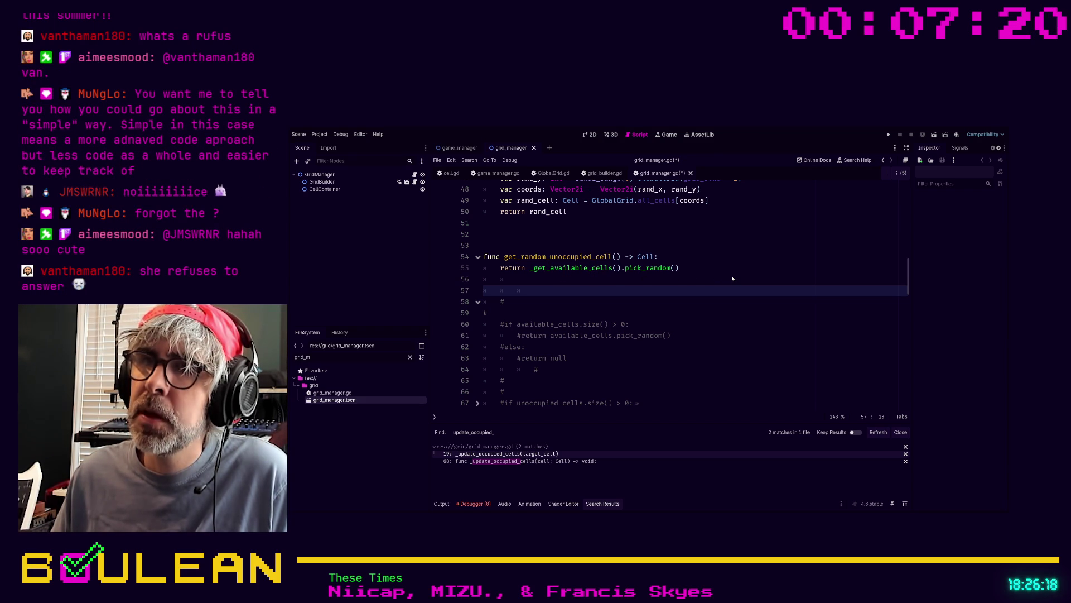
pyautogui.scroll(-1, 569, 272)
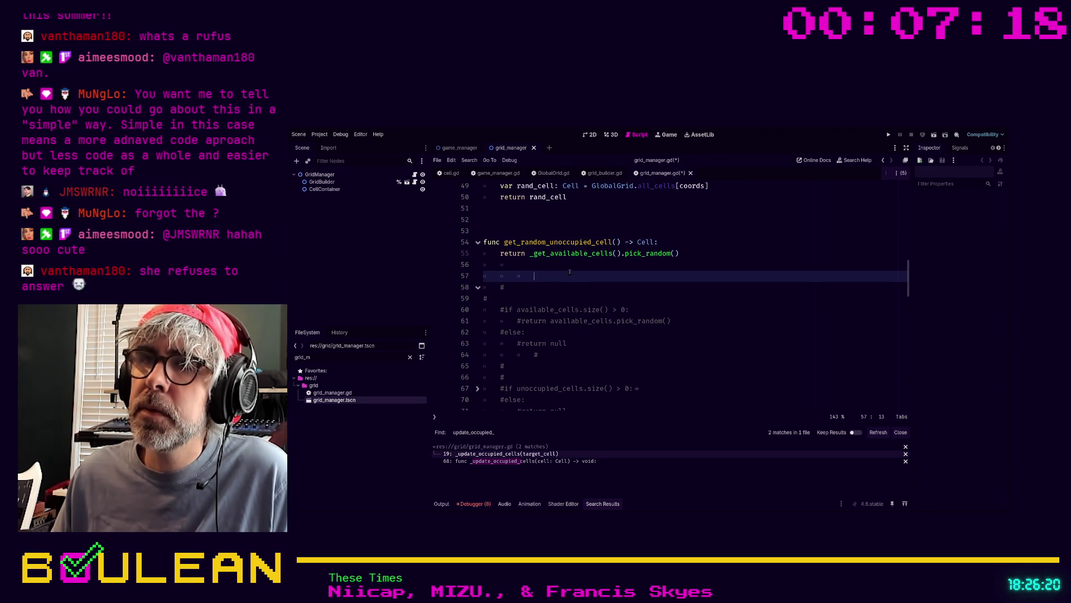
pyautogui.click(668, 243)
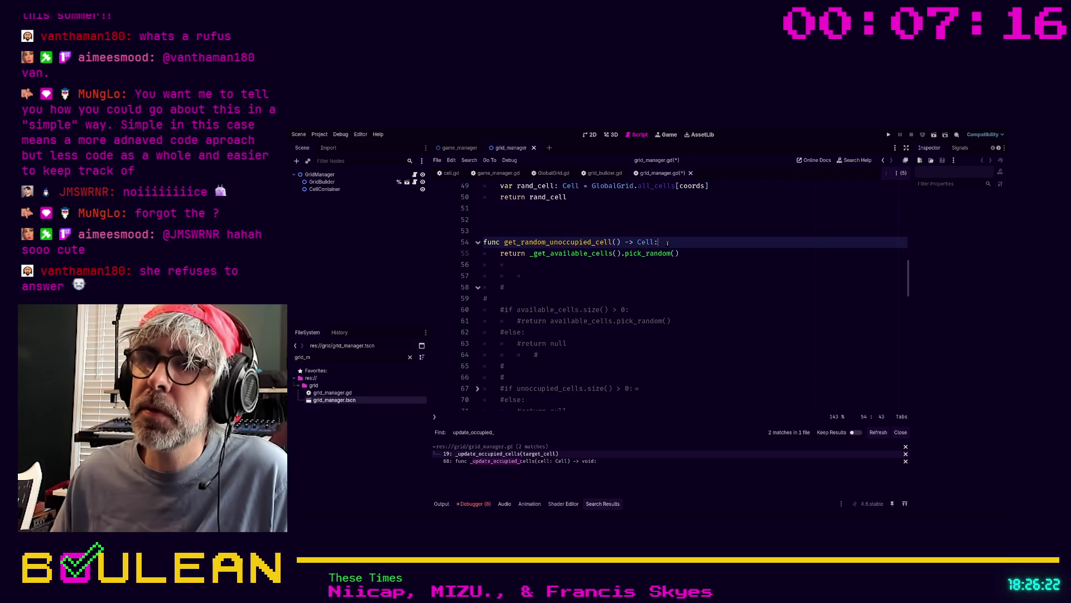
# Insert an 'if _get_available_cells() ... :' check above the return using autocomplete
pyautogui.press('Return')
pyautogui.write('if')
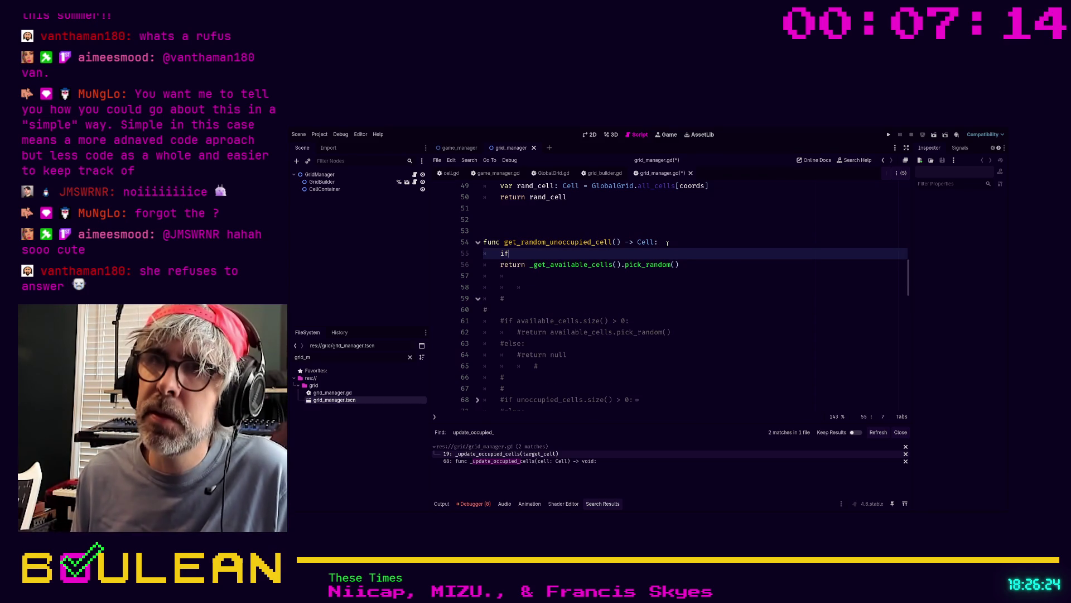
pyautogui.press('BackSpace')
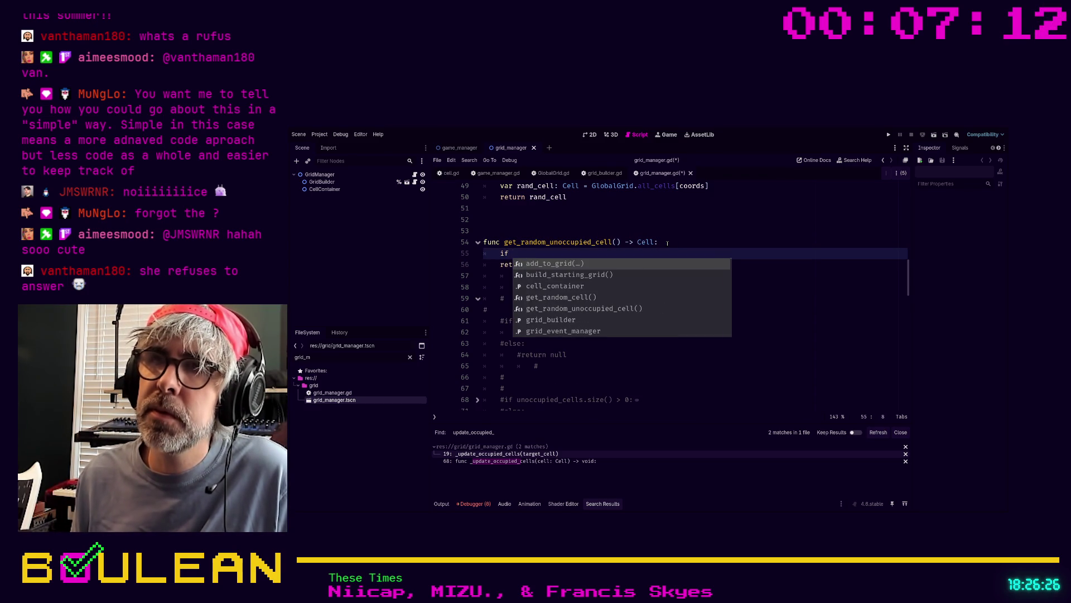
pyautogui.press('BackSpace')
pyautogui.press('BackSpace')
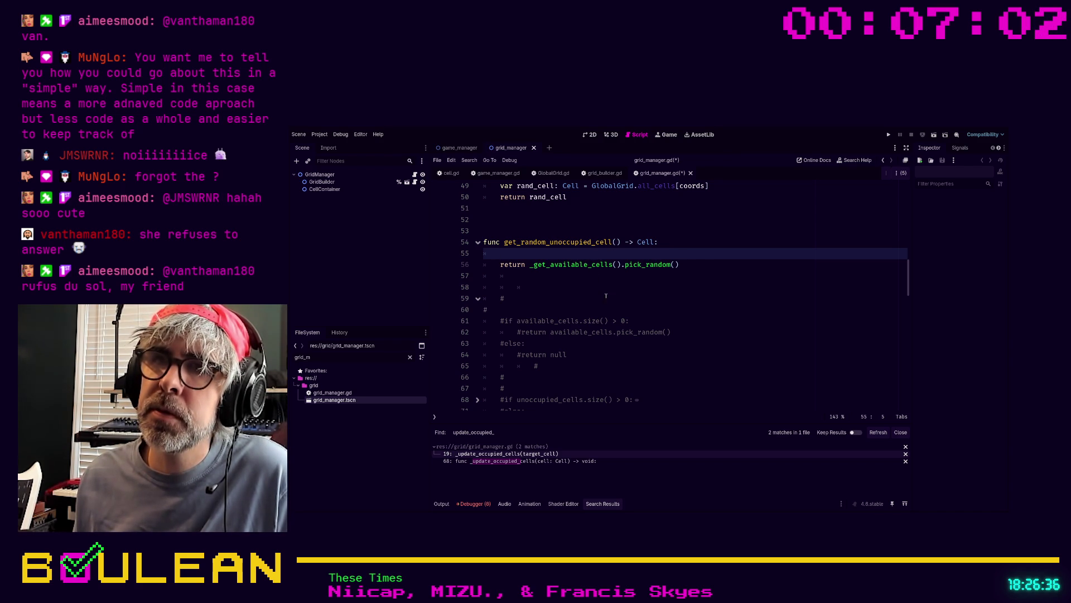
pyautogui.write('if')
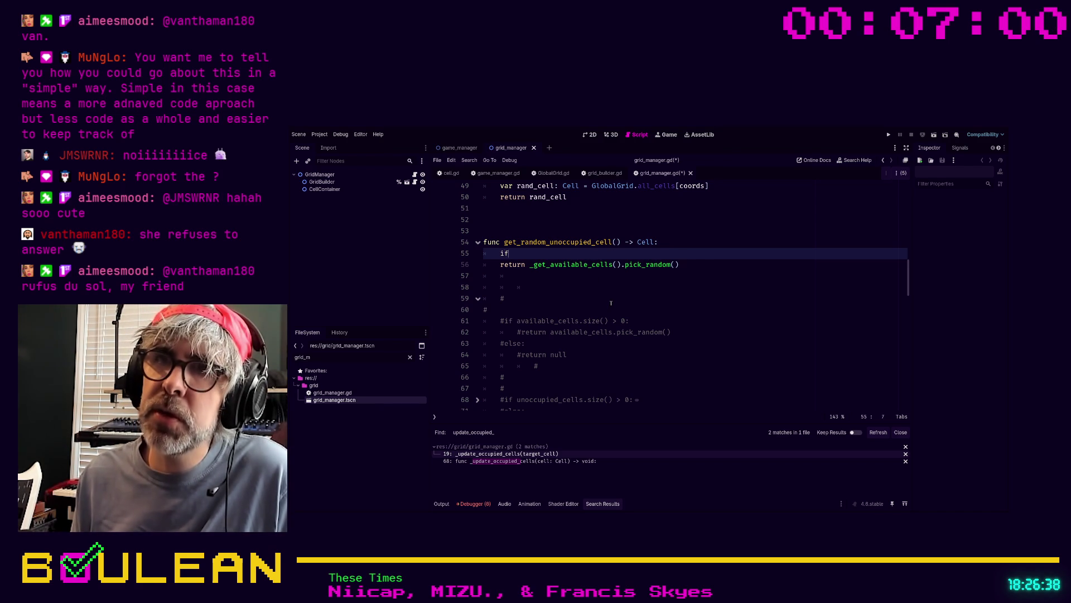
pyautogui.write(' _get')
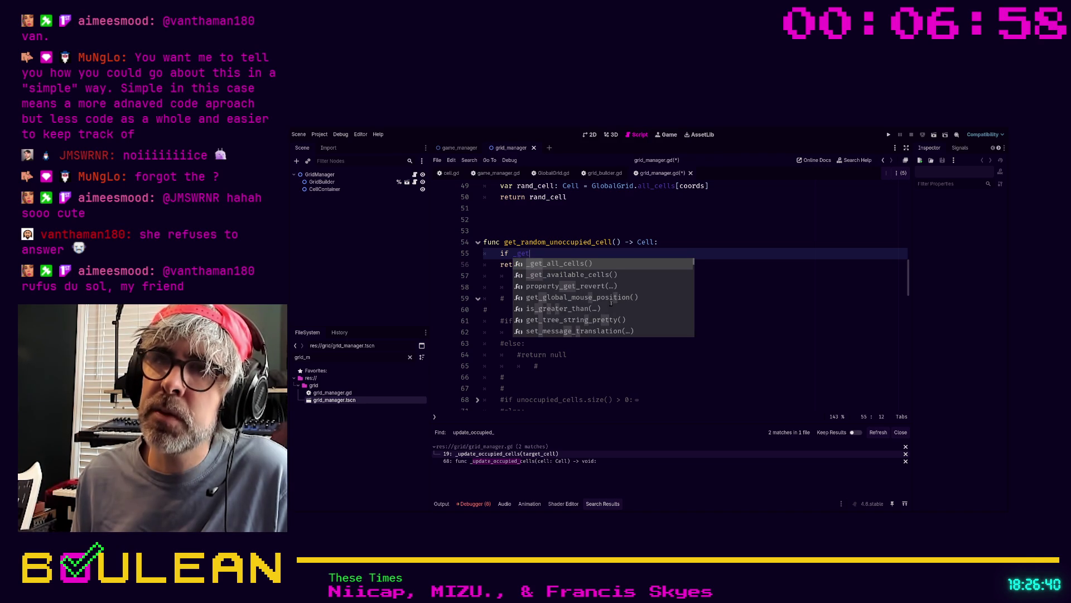
pyautogui.press('Down')
pyautogui.press('Return')
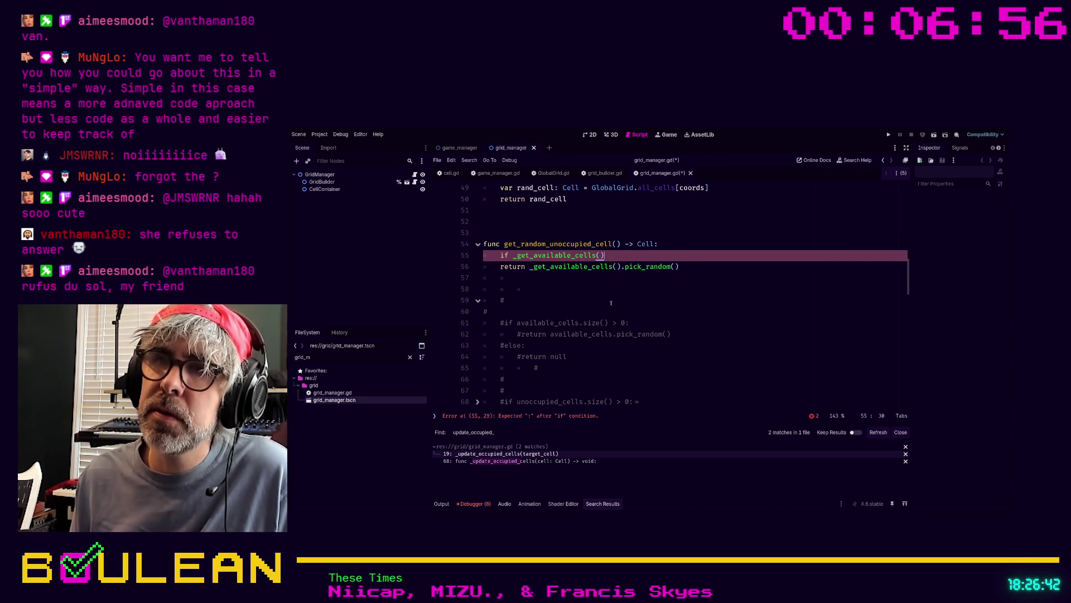
pyautogui.write(' > -')
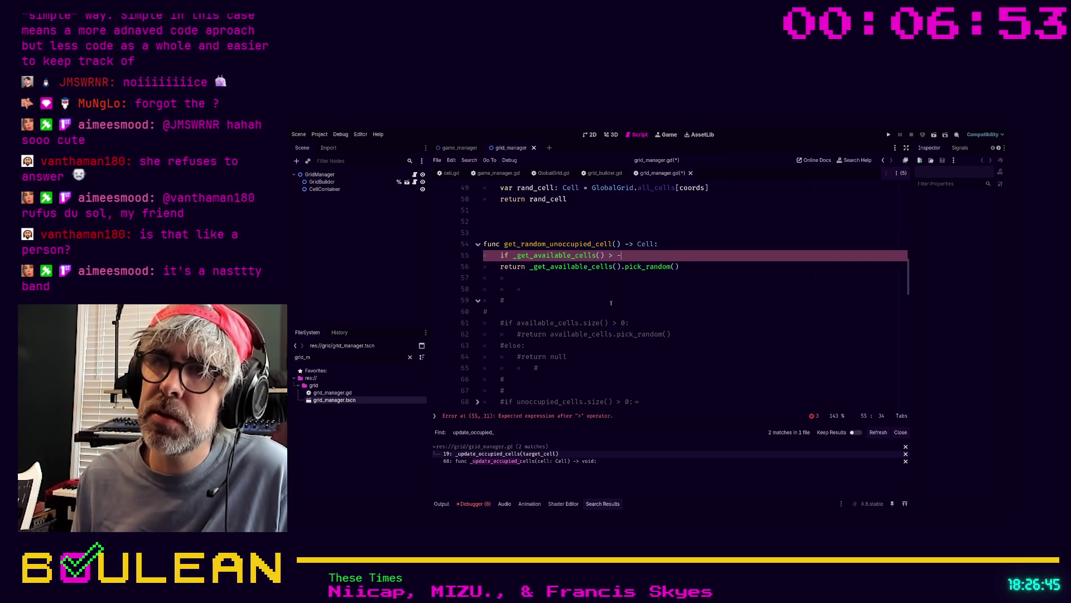
pyautogui.press('BackSpace')
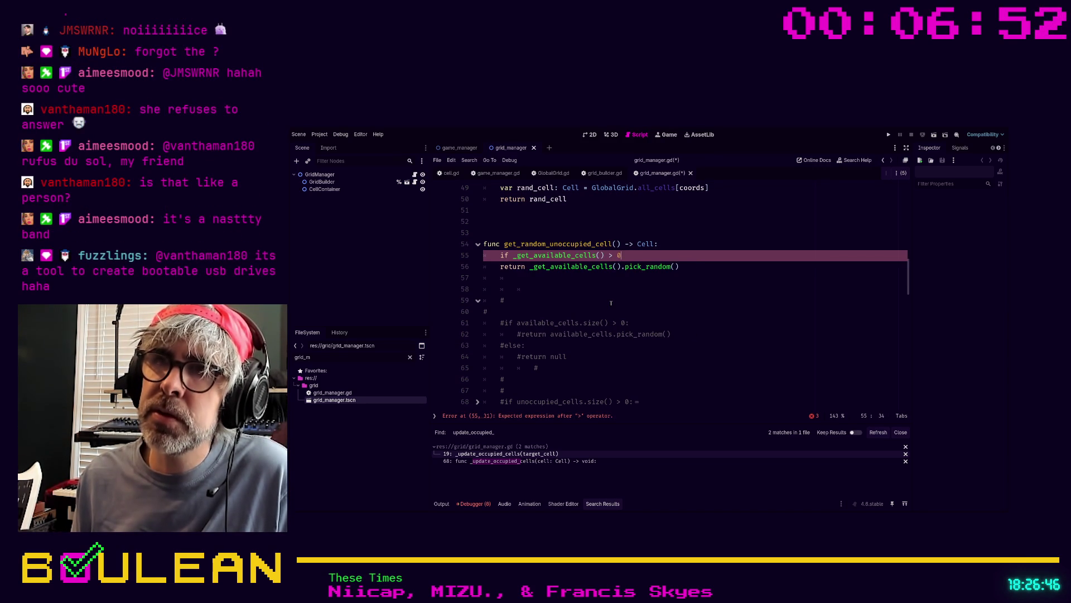
pyautogui.write(':')
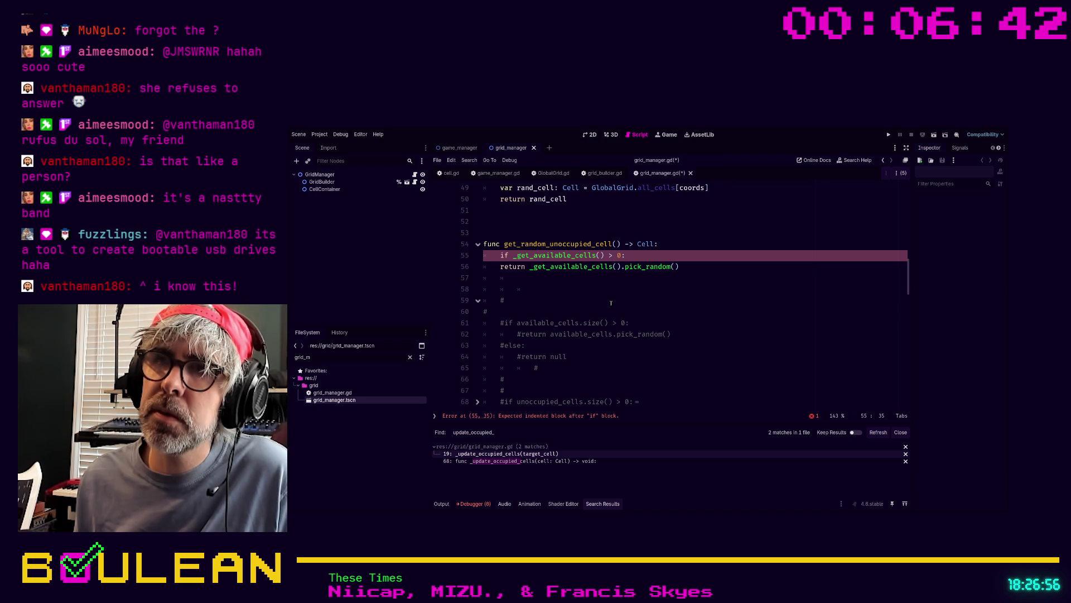
# Indent the return under the if and add an 'else:' branch returning null
pyautogui.press('Down')
pyautogui.press('Home')
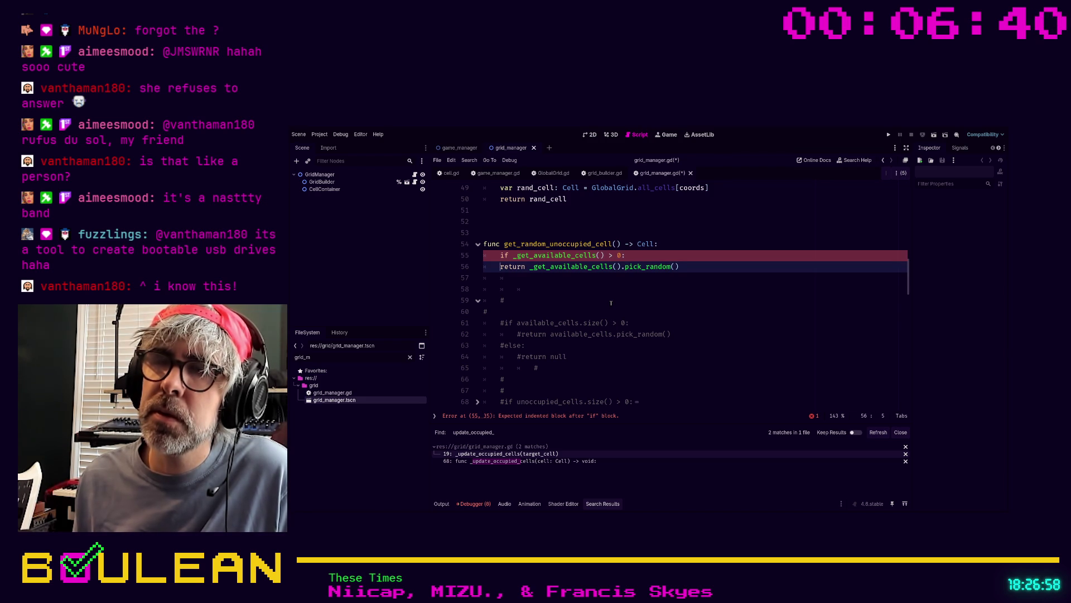
pyautogui.press('Tab')
pyautogui.press('End')
pyautogui.press('Return')
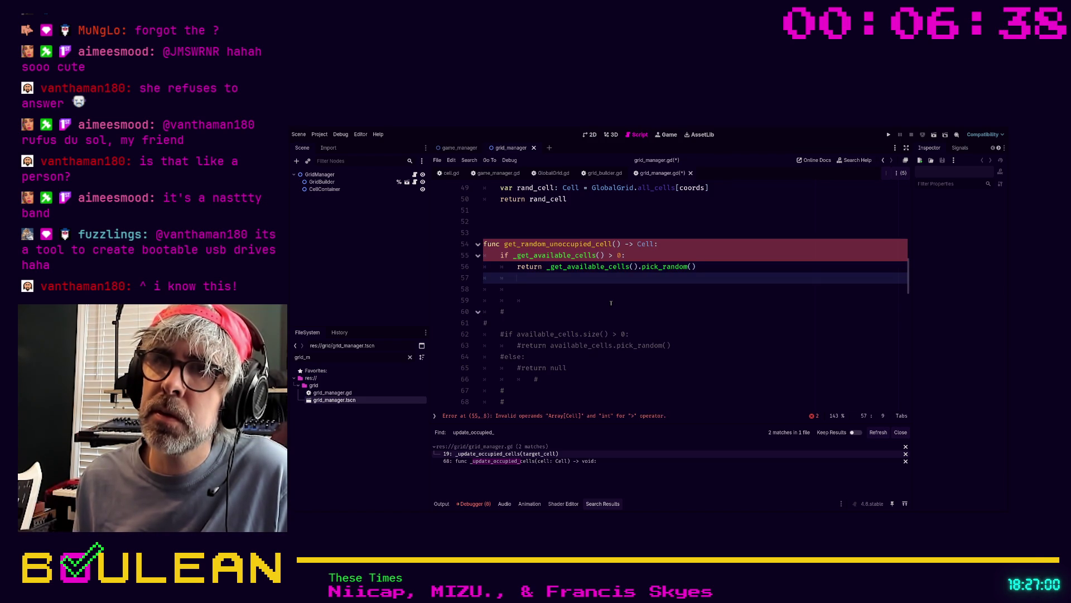
pyautogui.press('BackSpace')
pyautogui.write('else:')
pyautogui.press('Return')
pyautogui.write('return null')
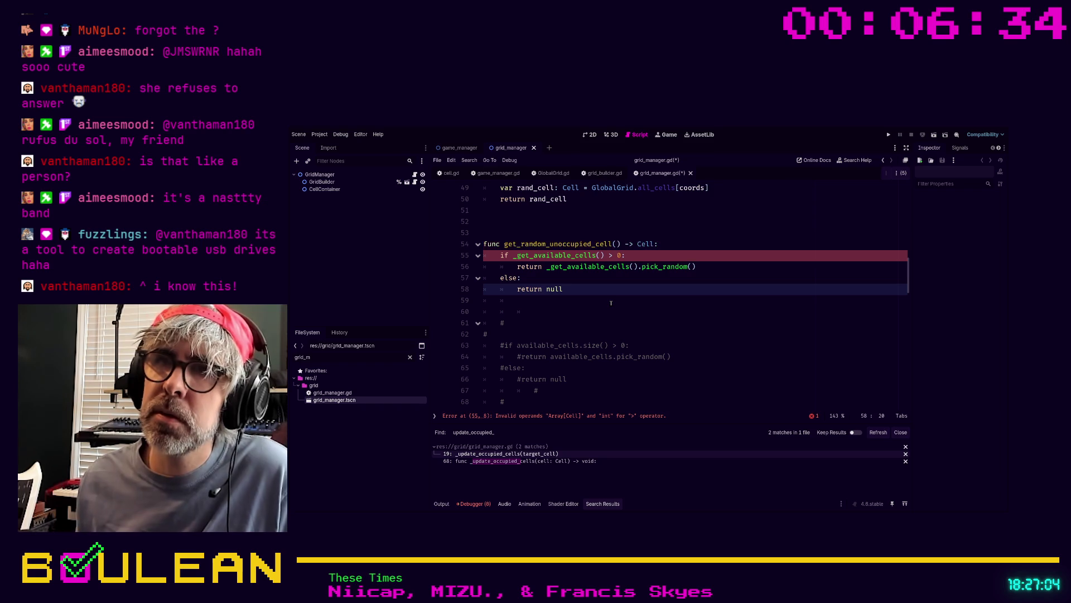
pyautogui.press('Down')
pyautogui.press('Down')
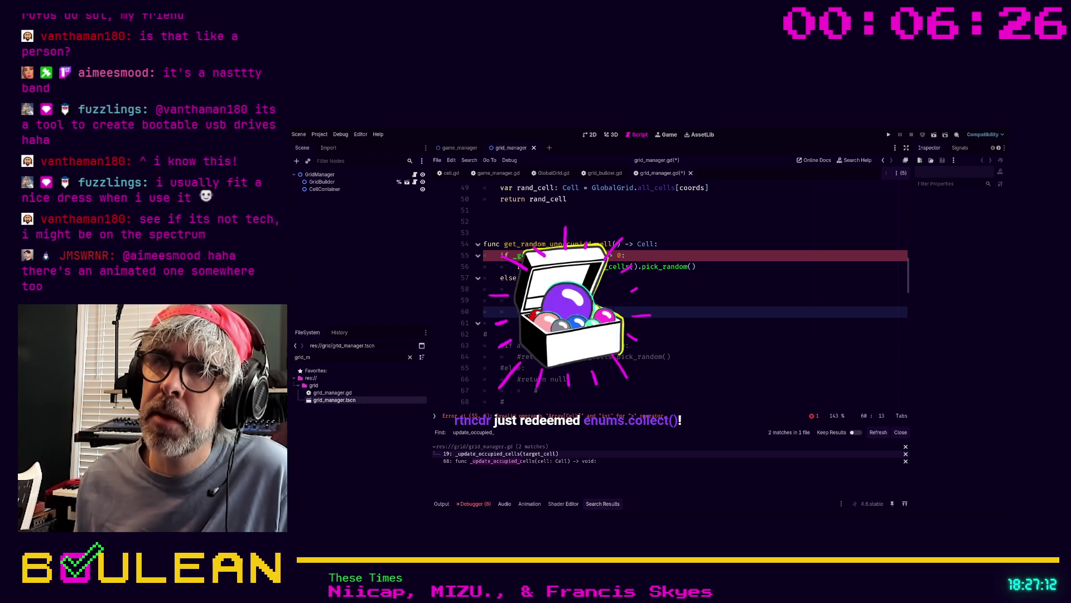
pyautogui.click(614, 255)
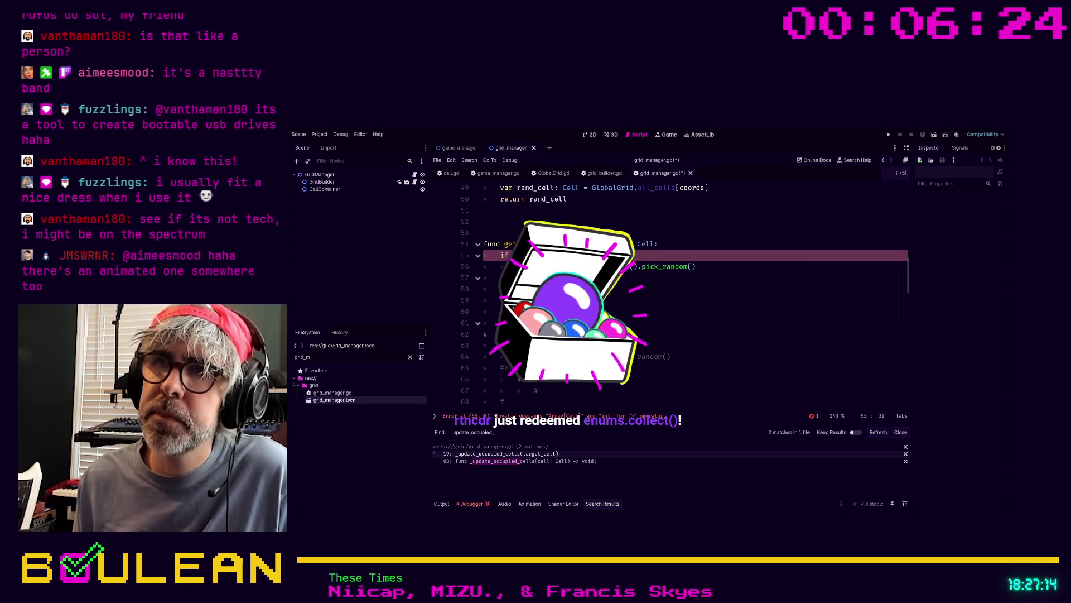
# Complete the line 55 comparison as _get_available_cells().size() > 0
pyautogui.write('.size(')
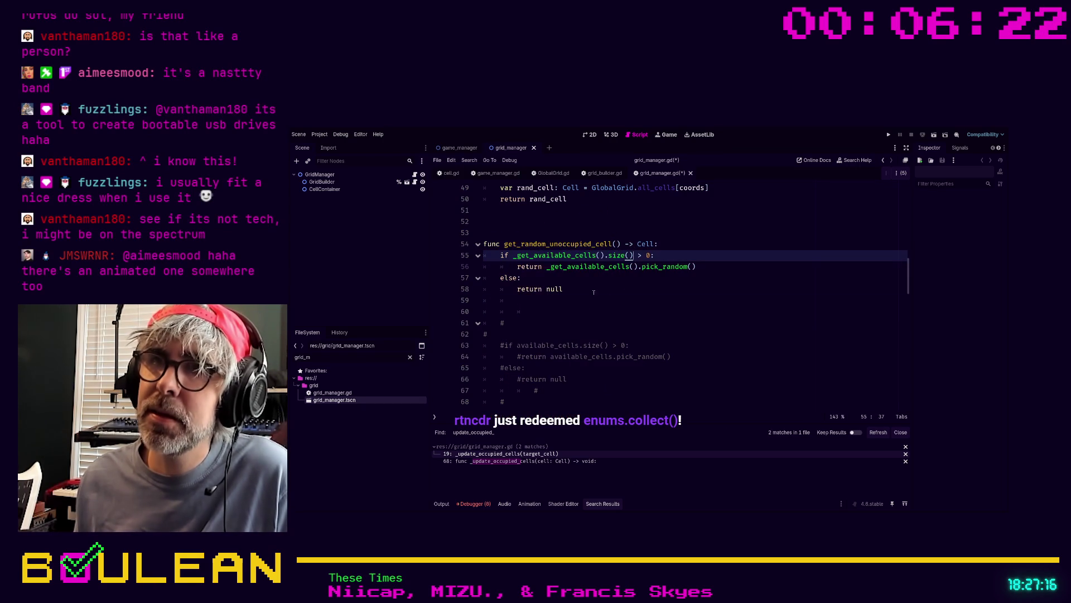
pyautogui.click(602, 300)
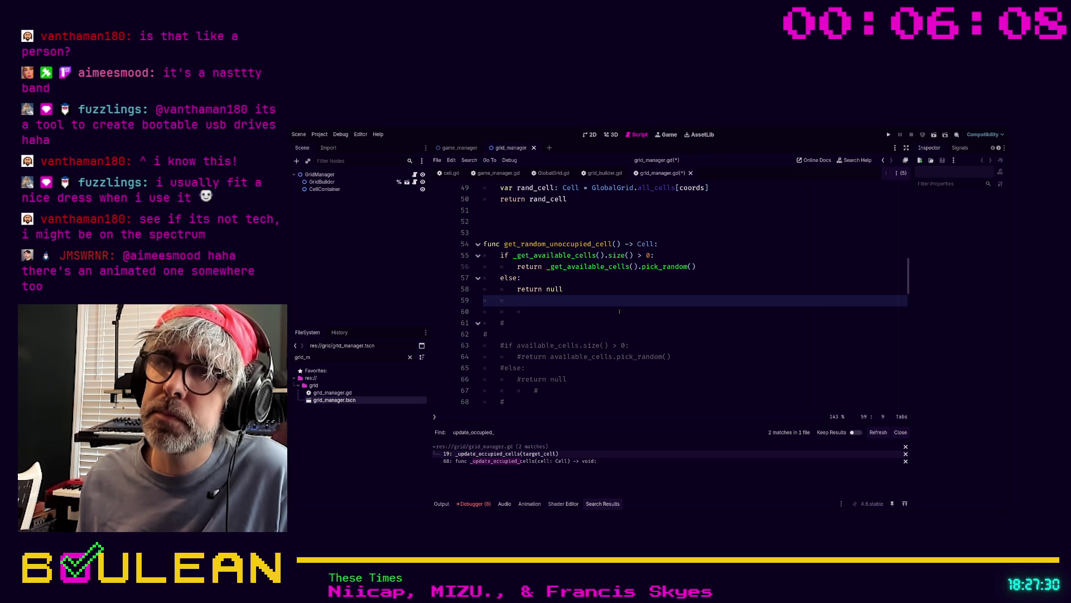
pyautogui.click(601, 255)
pyautogui.moveTo(603, 255); pyautogui.dragTo(513, 255)
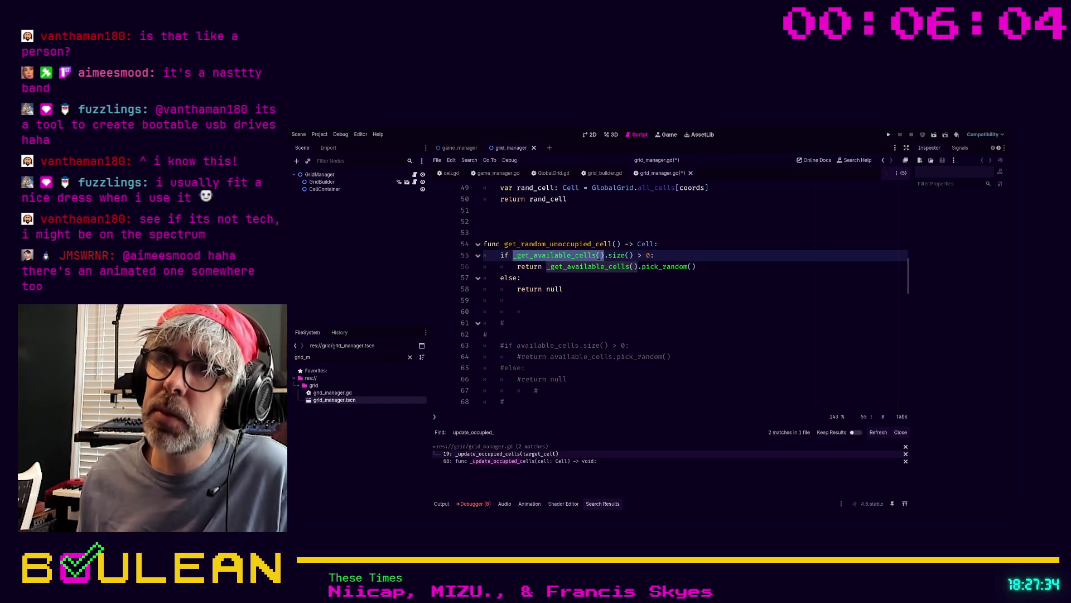
pyautogui.moveTo(607, 255); pyautogui.dragTo(634, 255)
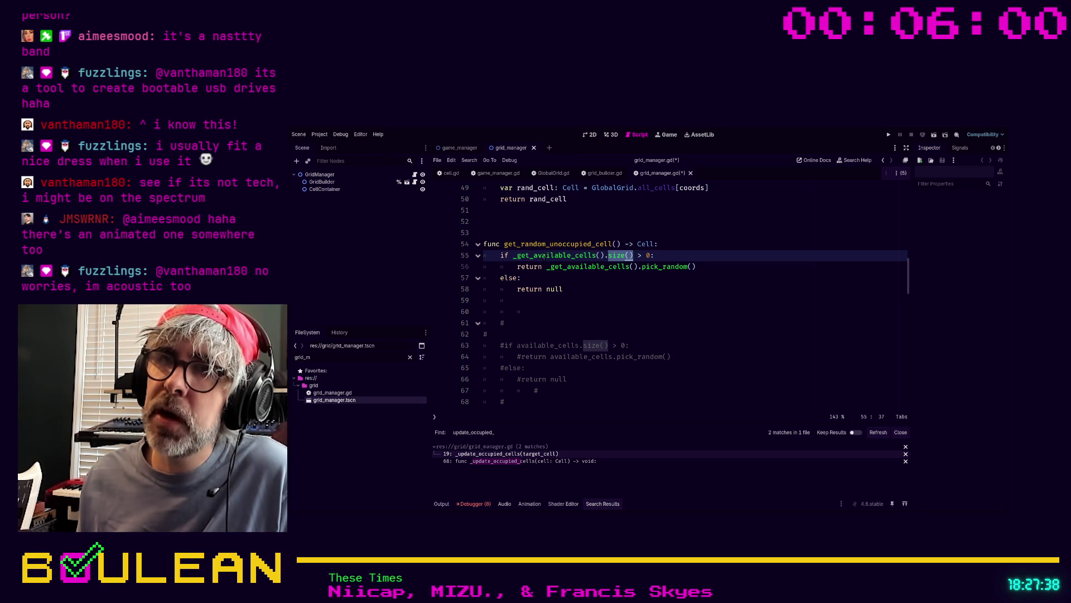
# Delete the leftover '#' line 61 and save grid_manager.gd
pyautogui.click(584, 299)
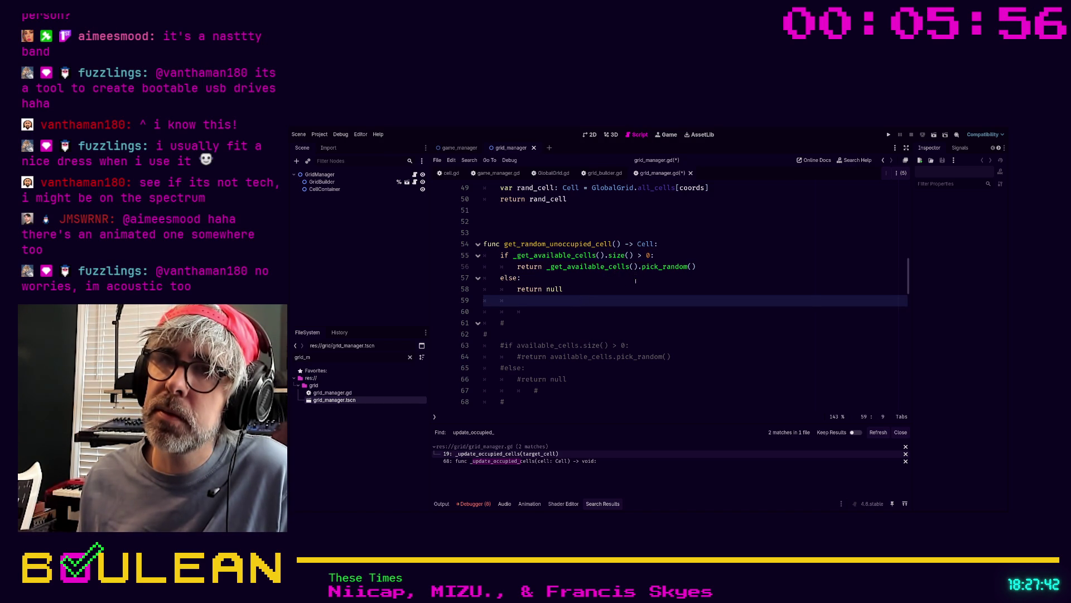
pyautogui.press('Down')
pyautogui.press('Down')
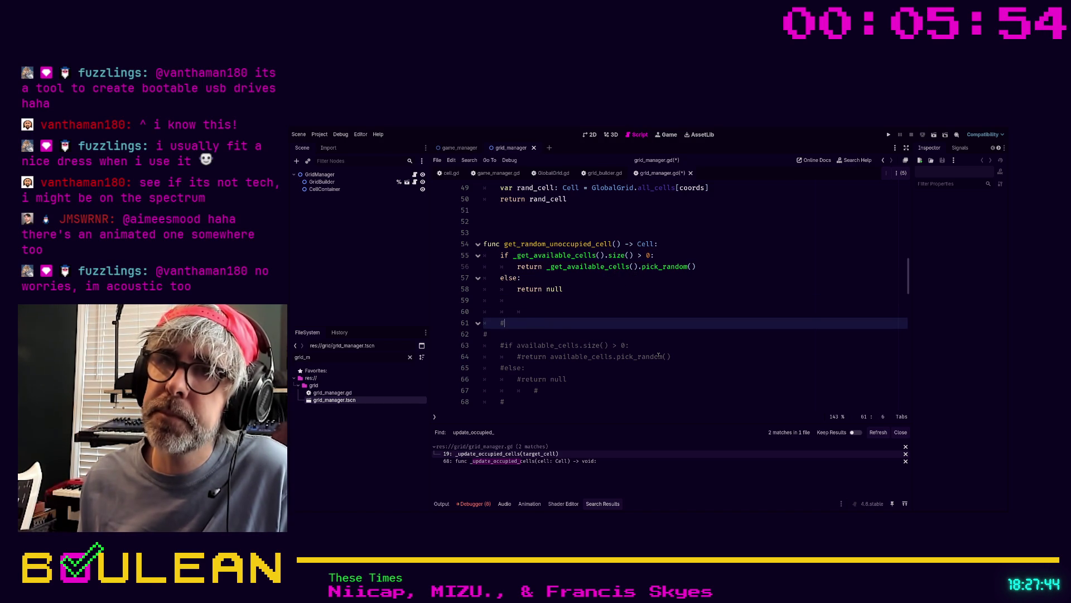
pyautogui.press('BackSpace')
pyautogui.press('BackSpace')
pyautogui.press('BackSpace')
pyautogui.hotkey('ctrl', 's')
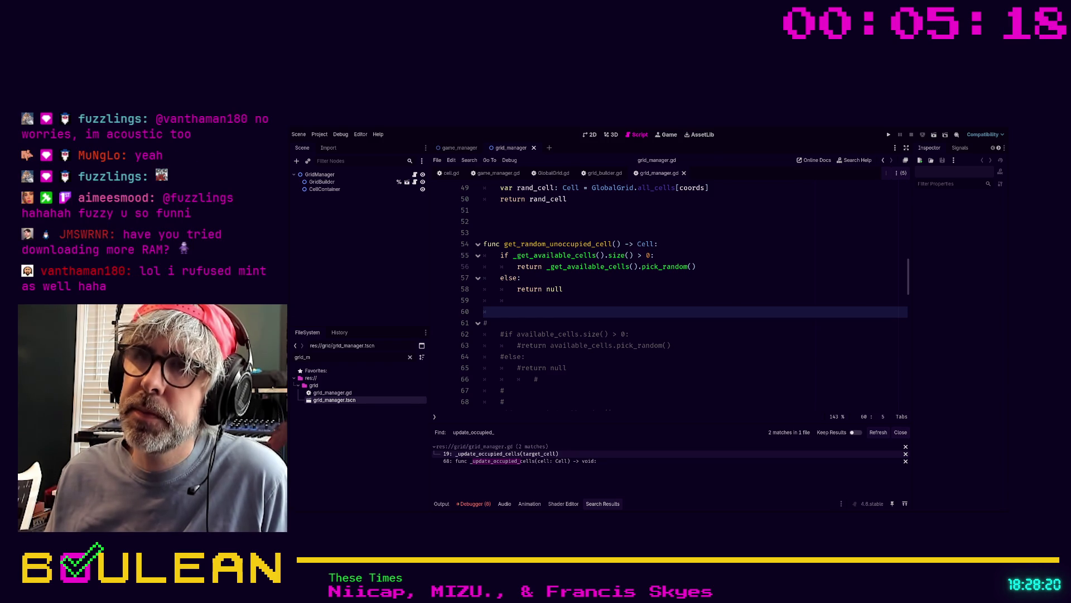
pyautogui.click(571, 255)
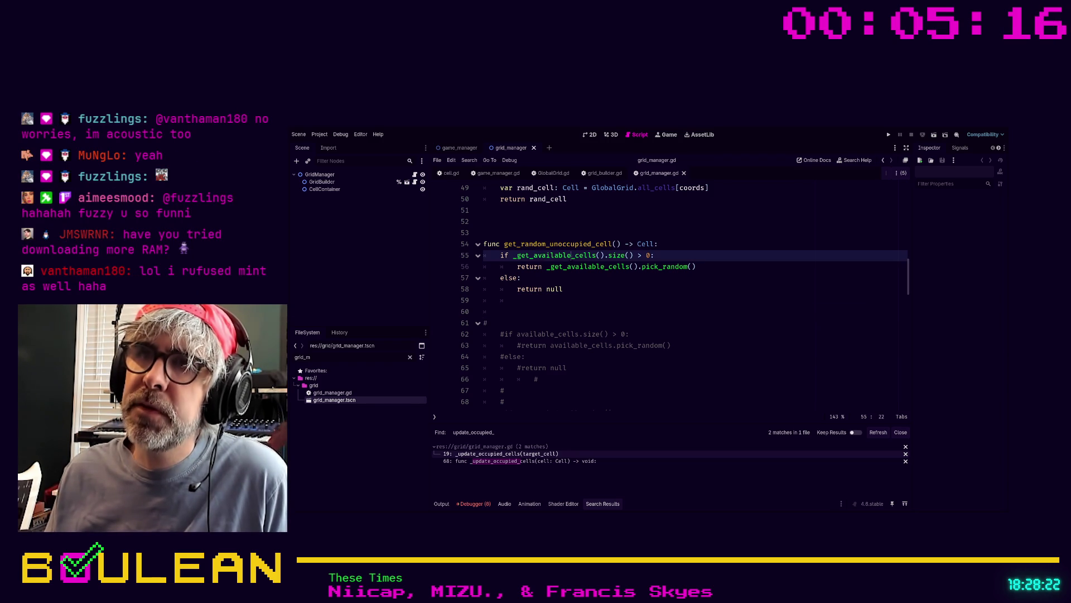
# Replace 'available' with 'unoccupied' in the line 55 call and line 90 definition, then save
pyautogui.moveTo(572, 255); pyautogui.dragTo(533, 255)
pyautogui.write('unoccupied')
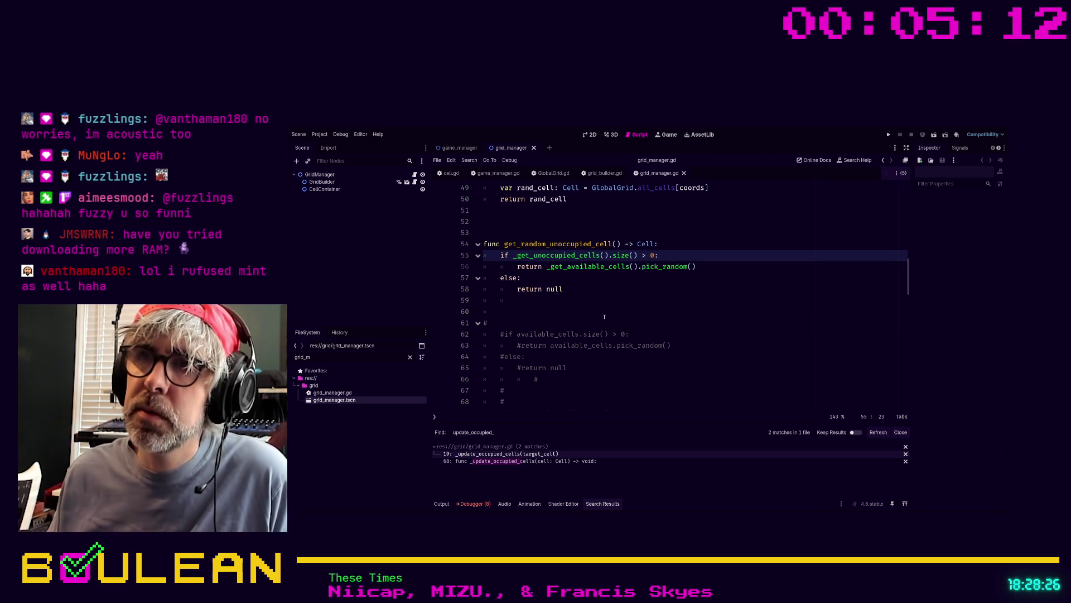
pyautogui.click(605, 317)
pyautogui.scroll(-6, 604, 315)
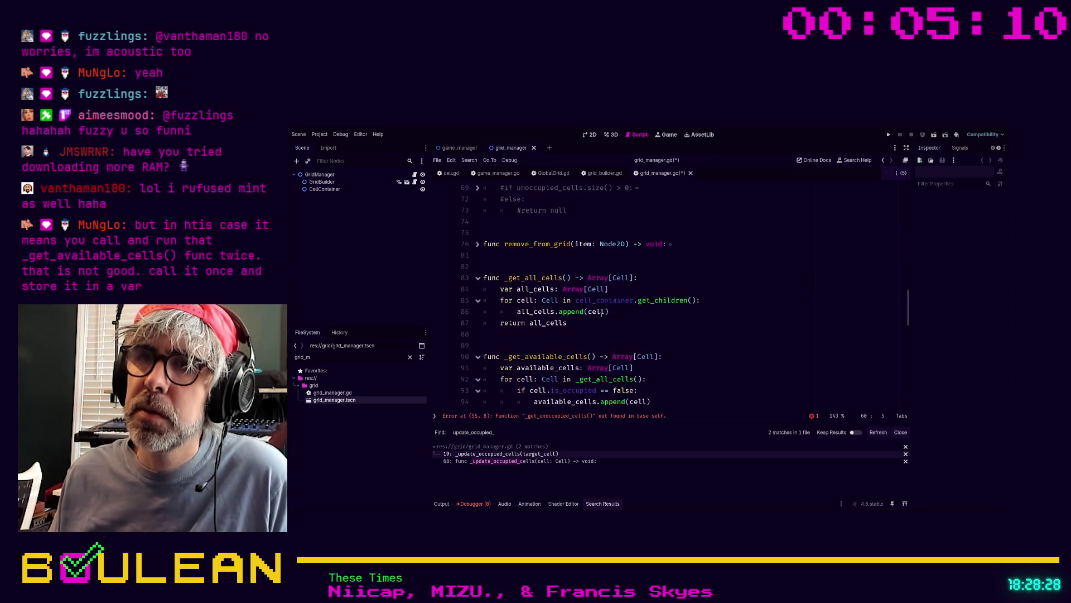
pyautogui.scroll(-2, 603, 311)
pyautogui.click(529, 288)
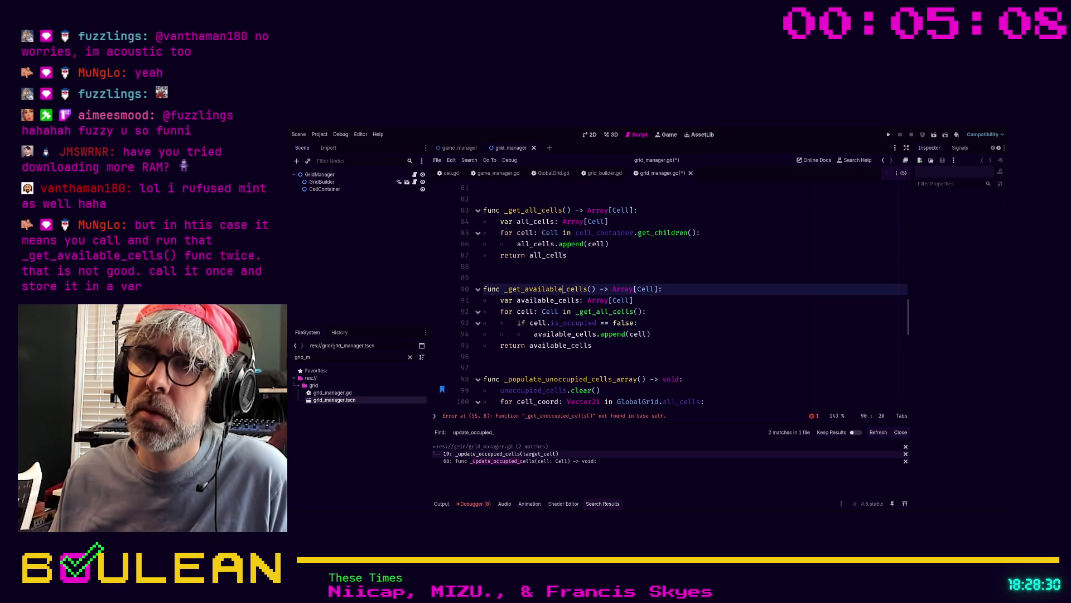
pyautogui.moveTo(528, 288); pyautogui.dragTo(563, 289)
pyautogui.press('BackSpace')
pyautogui.press('BackSpace')
pyautogui.write('unoccupied')
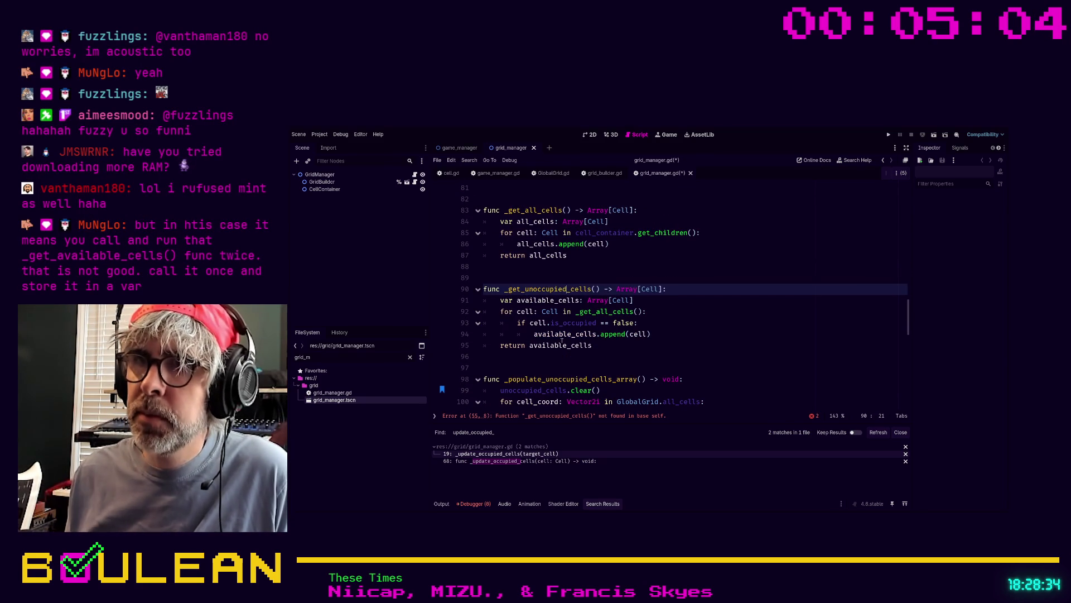
pyautogui.click(589, 362)
pyautogui.hotkey('ctrl', 's')
# Find remaining 'available' matches with F3 and correct line 55 to _get_unoccupied_cells
pyautogui.scroll(6, 614, 335)
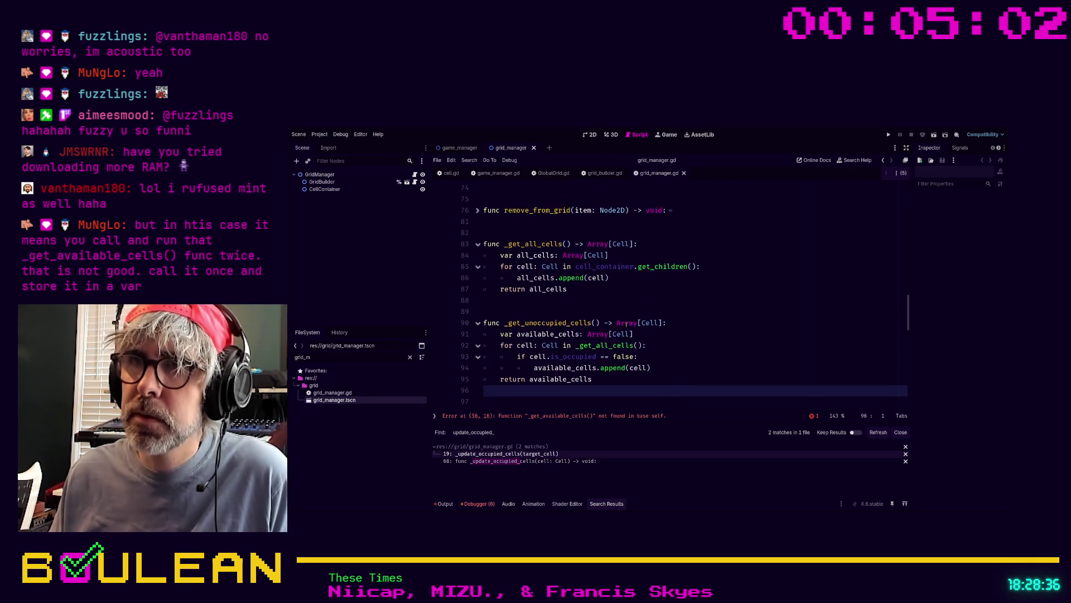
pyautogui.scroll(1, 626, 324)
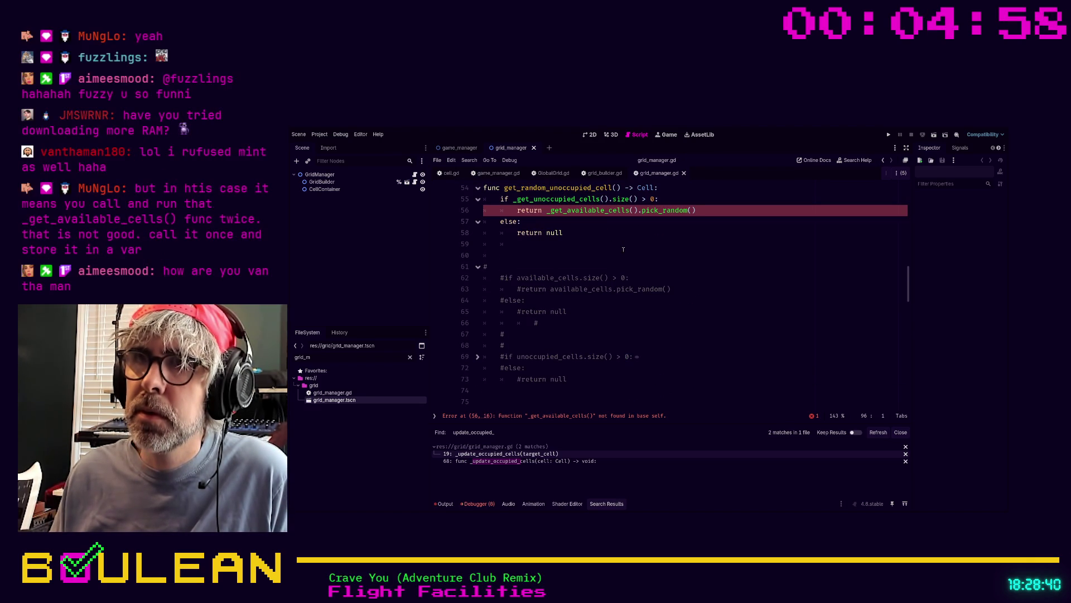
pyautogui.scroll(1, 624, 250)
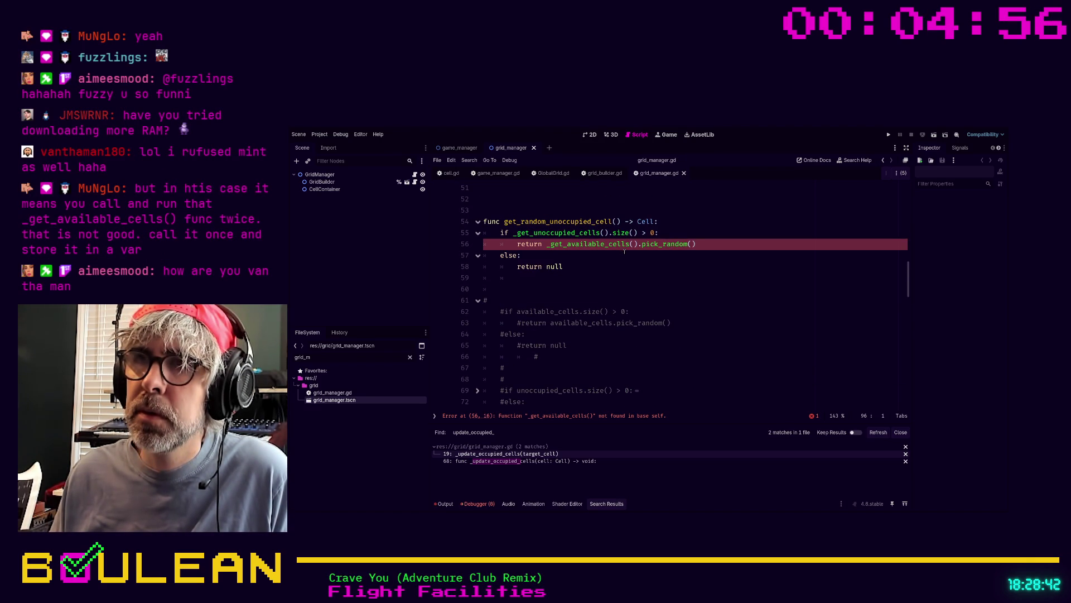
pyautogui.scroll(-6, 613, 250)
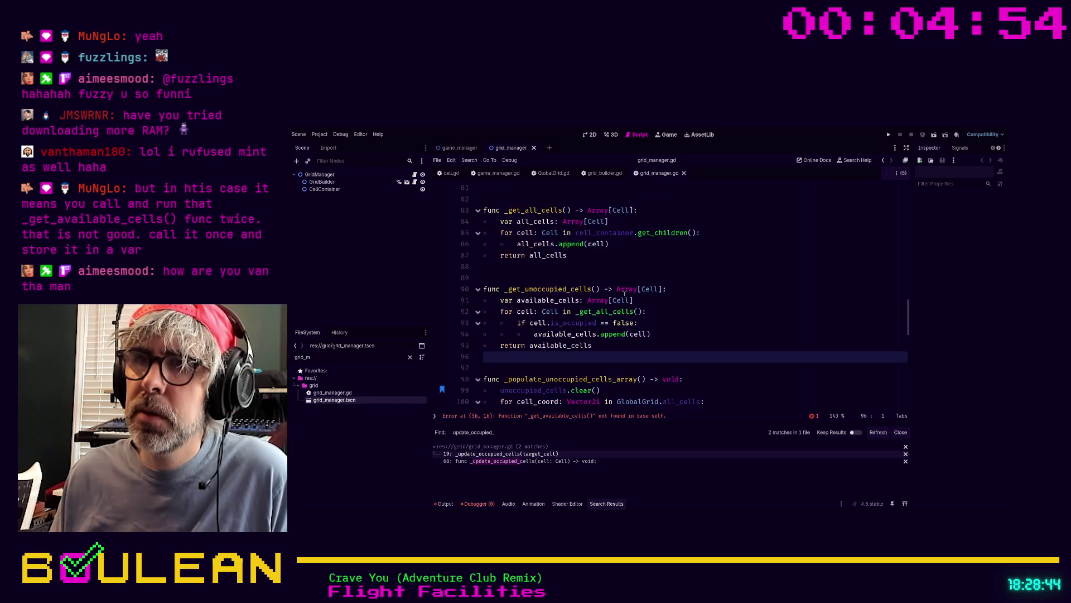
pyautogui.scroll(7, 625, 293)
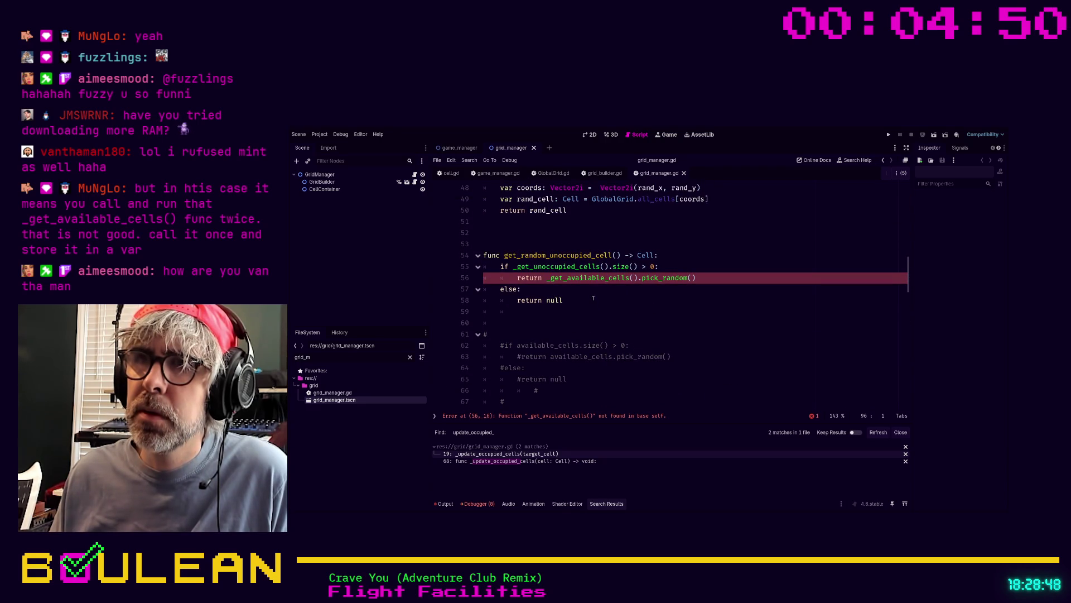
pyautogui.click(599, 308)
pyautogui.press('F3')
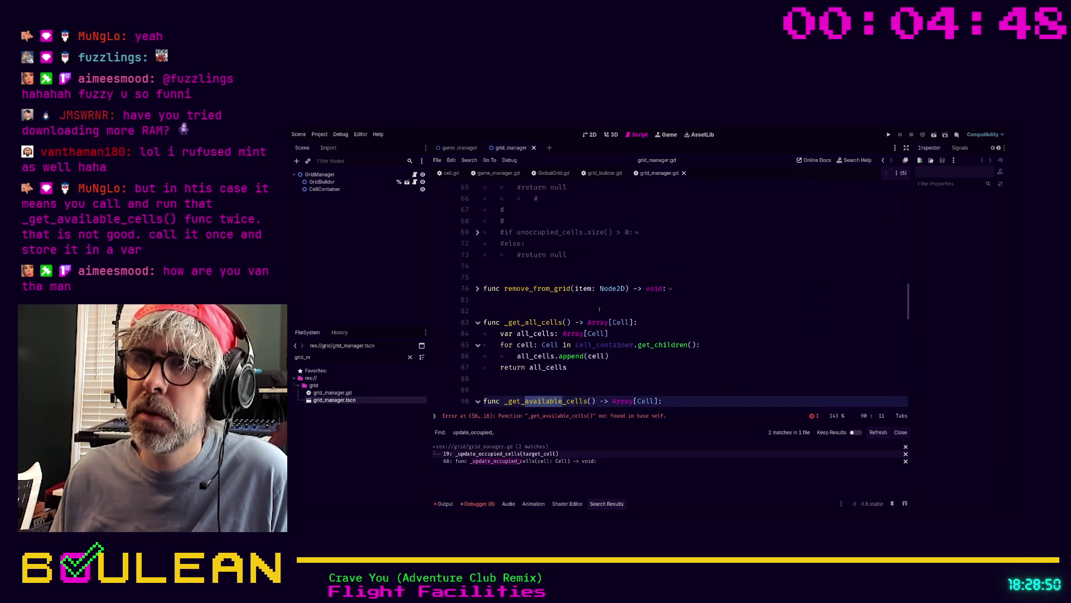
pyautogui.press('F3')
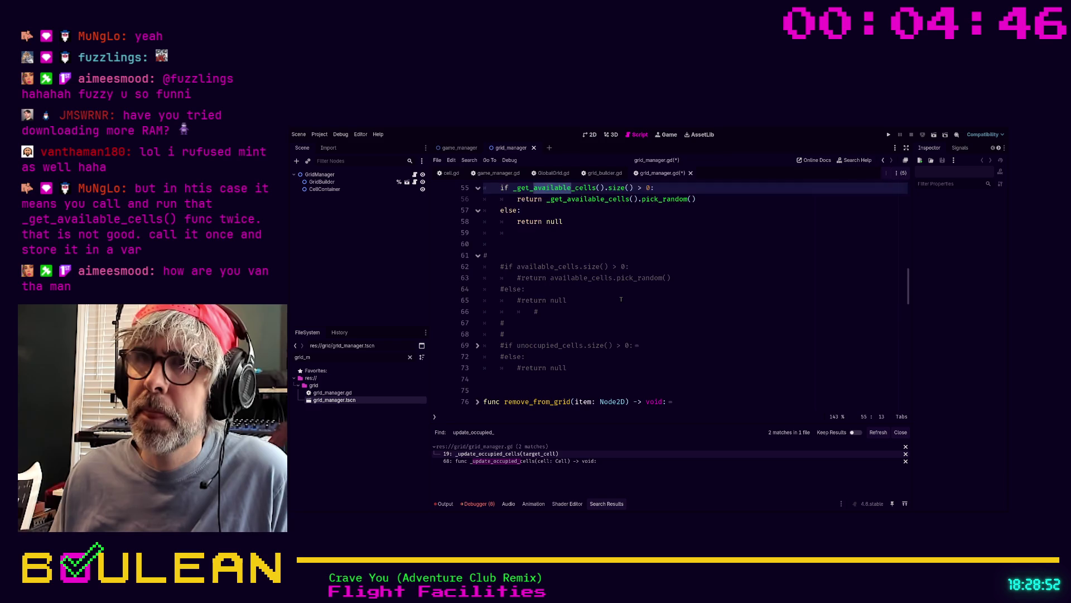
pyautogui.scroll(1, 621, 300)
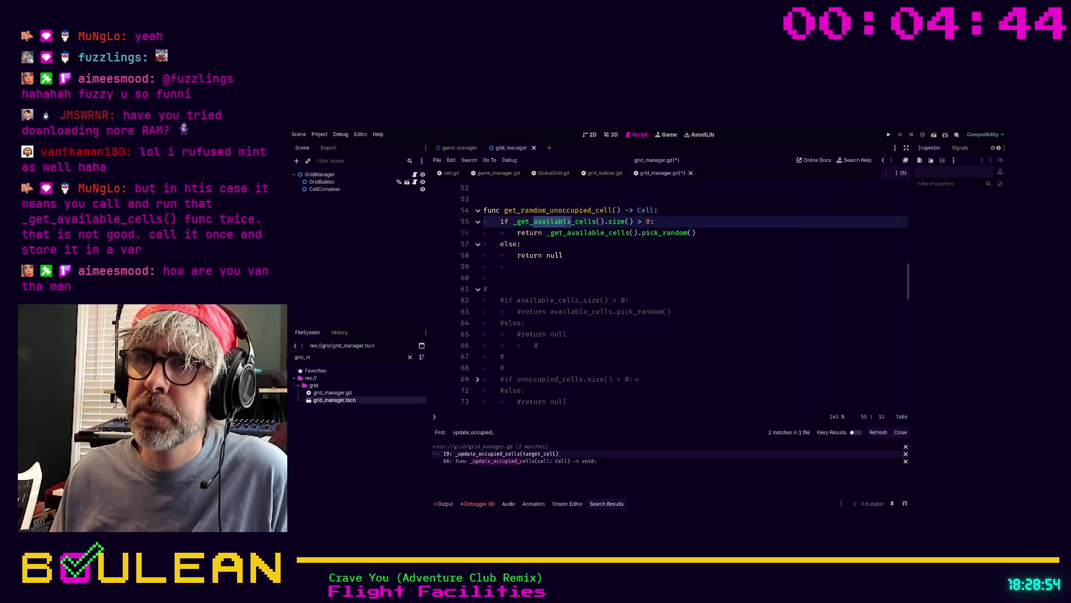
pyautogui.write('un')
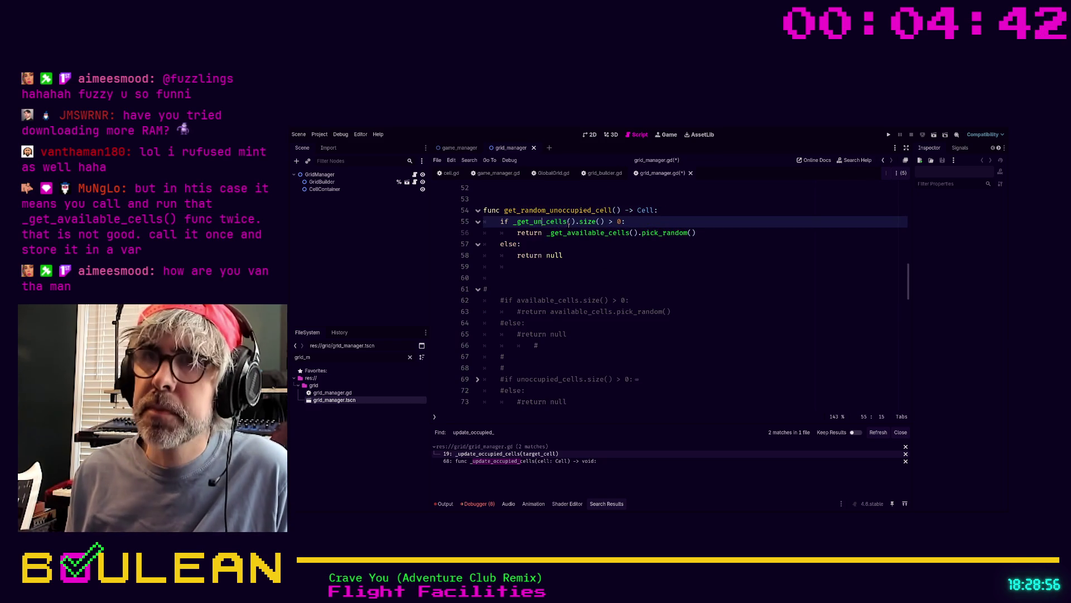
pyautogui.write('ccu')
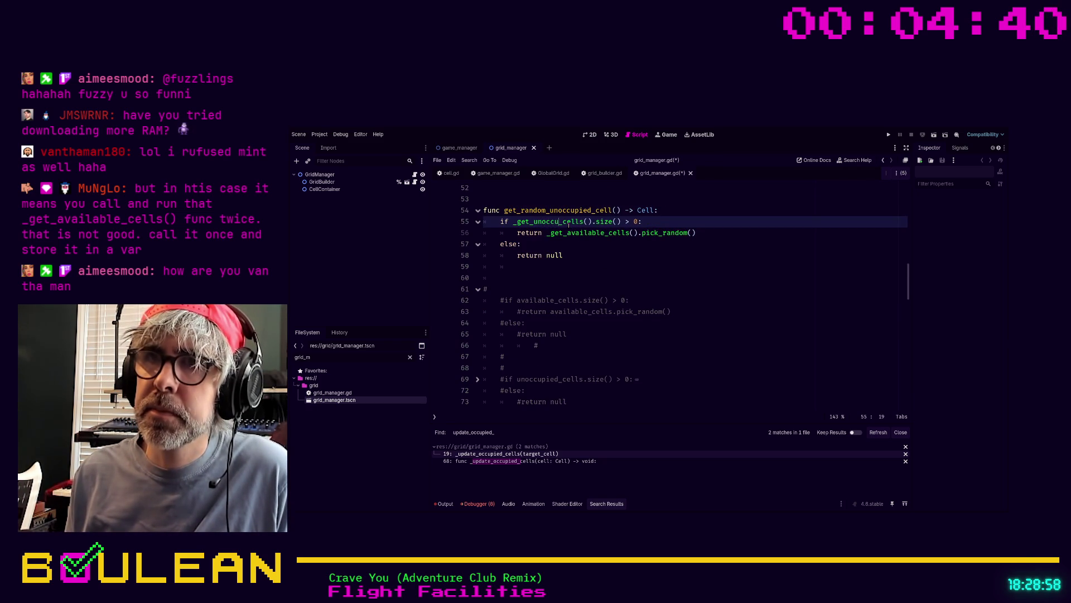
pyautogui.write('pied')
pyautogui.doubleClick(559, 222)
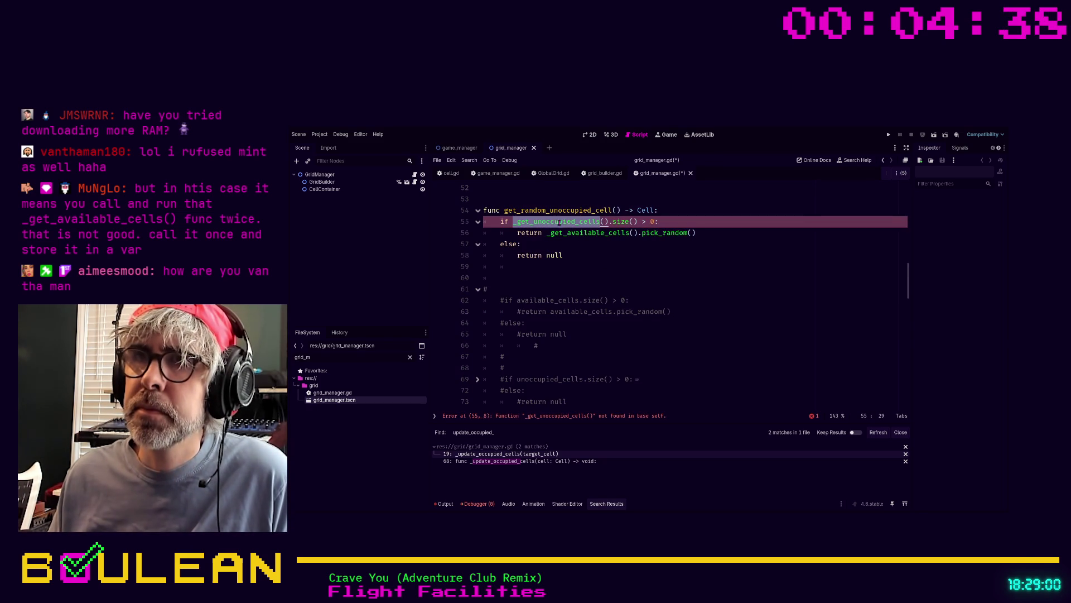
pyautogui.click(575, 222)
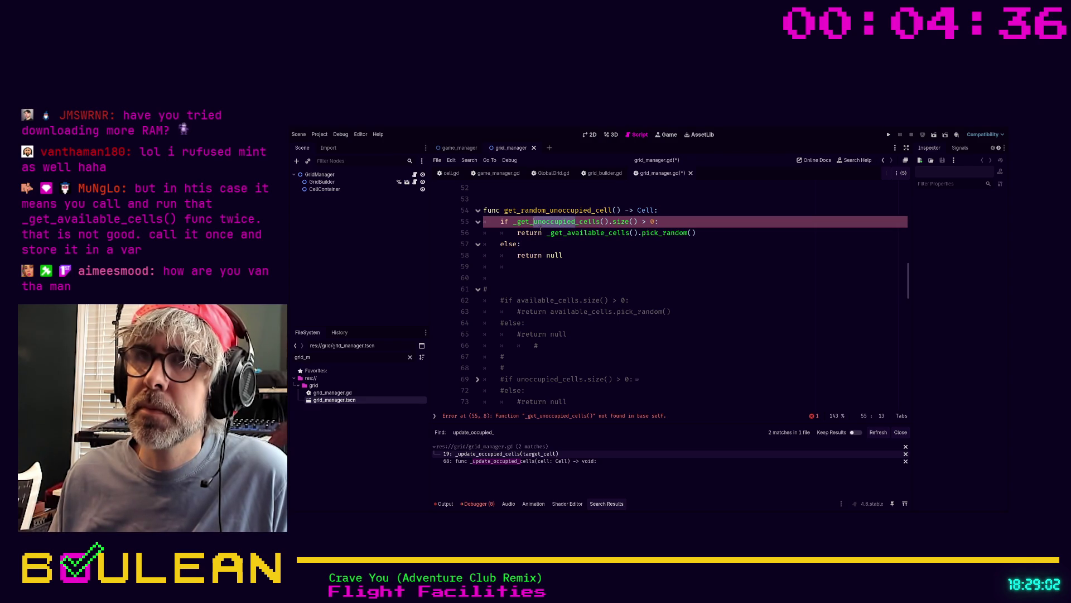
# Rename the line 56 call to _get_unoccupied_cells and recheck the line 90 definition
pyautogui.click(568, 234)
pyautogui.keyDown('shift'); pyautogui.click(607, 233); pyautogui.keyUp('shift')
pyautogui.write('unoccupied')
pyautogui.scroll(-5, 605, 267)
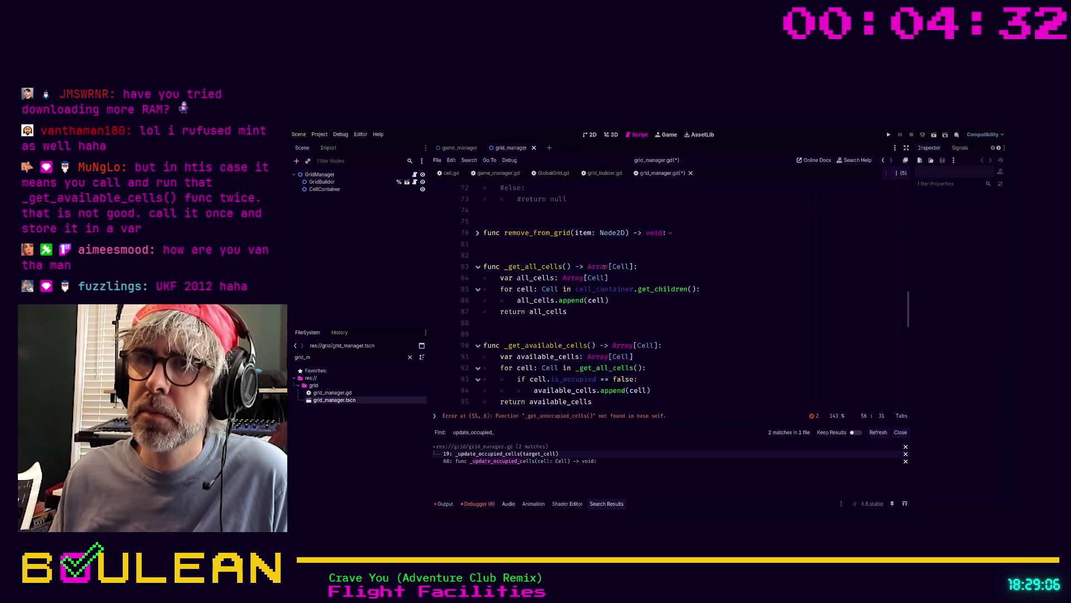
pyautogui.scroll(-3, 605, 268)
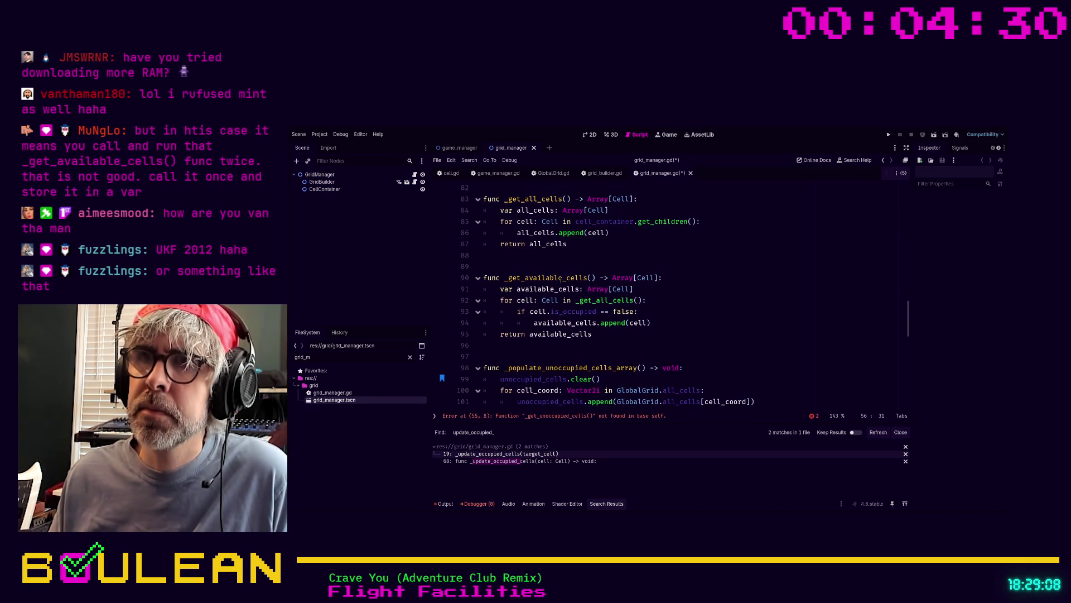
pyautogui.click(563, 277)
pyautogui.keyDown('shift'); pyautogui.click(504, 277); pyautogui.keyUp('shift')
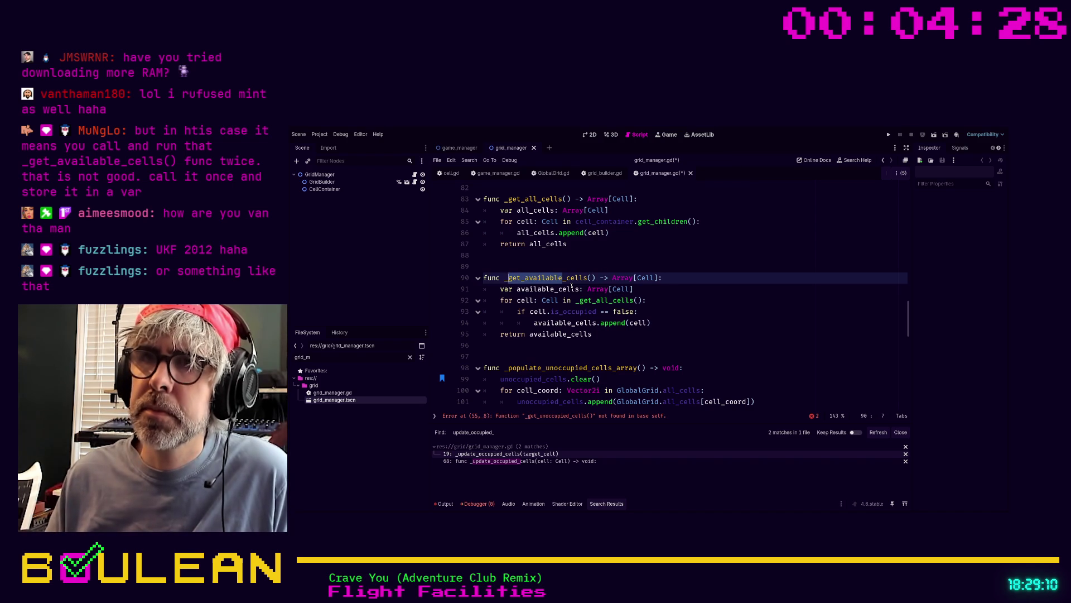
pyautogui.hotkey('shift', 'Right')
pyautogui.hotkey('shift', 'Right')
pyautogui.hotkey('shift', 'Right')
pyautogui.click(654, 299)
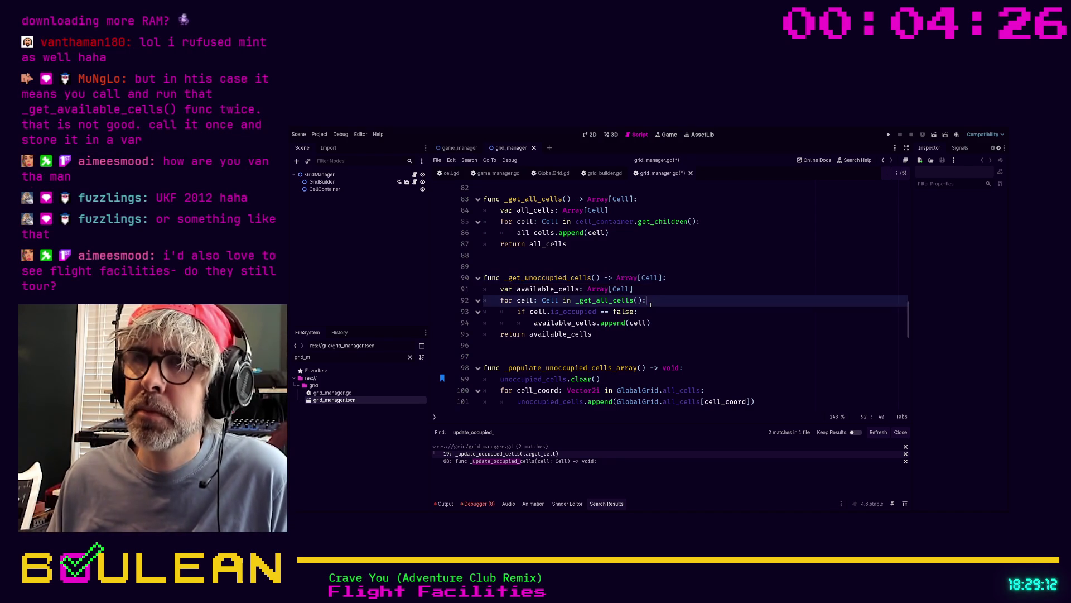
pyautogui.scroll(10, 653, 304)
pyautogui.click(652, 278)
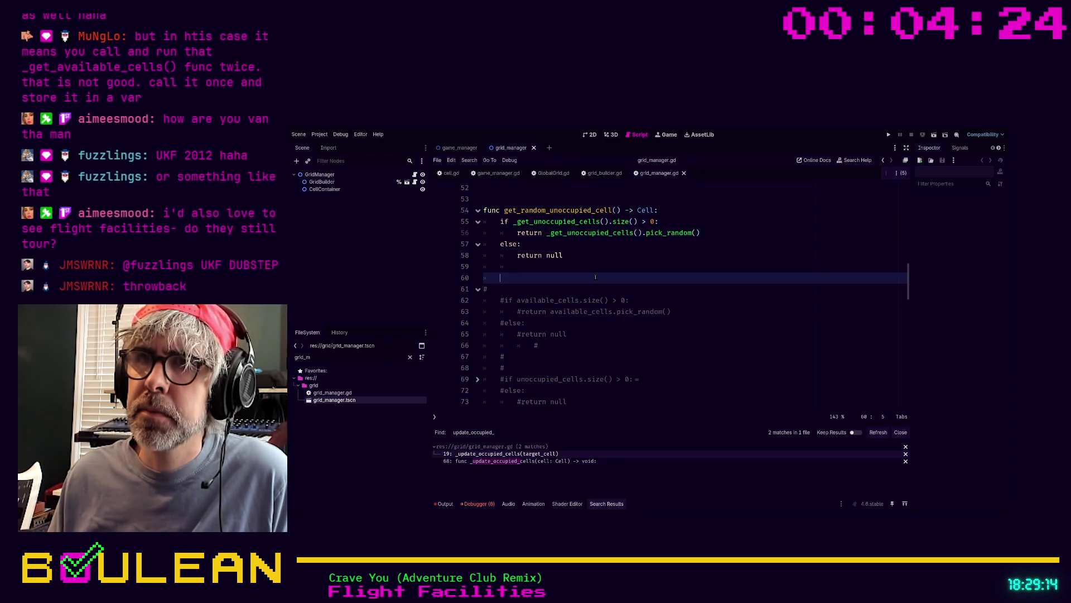
# Delete the commented-out old branching code and tidy blank lines after get_random_unoccupied_cell
pyautogui.hotkey('ctrl', 's')
pyautogui.scroll(-2, 537, 289)
pyautogui.scroll(-1, 536, 289)
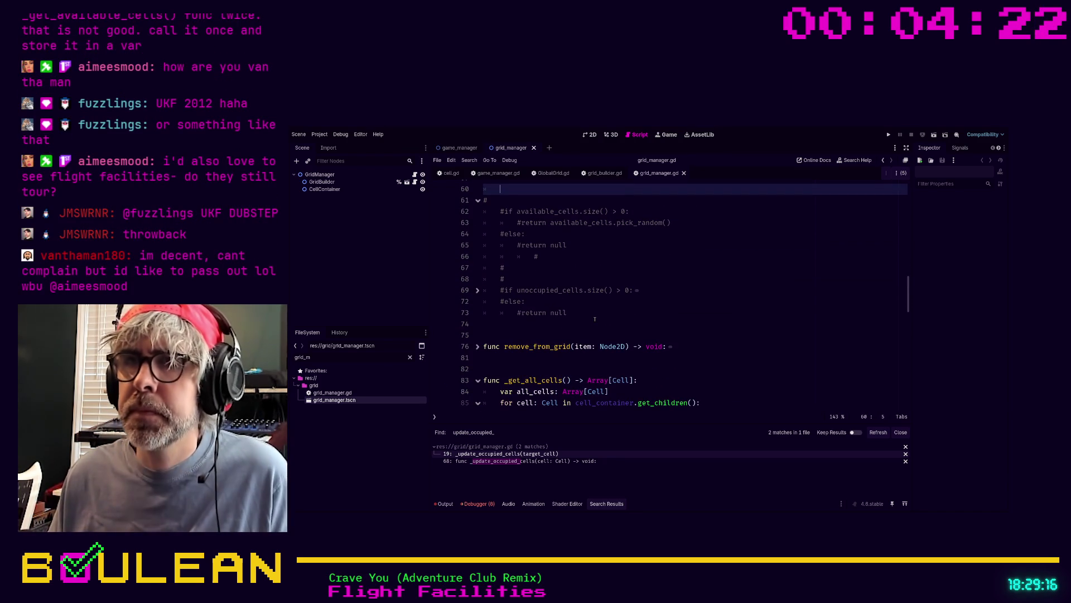
pyautogui.moveTo(567, 312)
pyautogui.mouseDown()
pyautogui.moveTo(518, 259)
pyautogui.moveTo(497, 187)
pyautogui.moveTo(477, 332)
pyautogui.mouseUp()
pyautogui.press('BackSpace')
pyautogui.press('BackSpace')
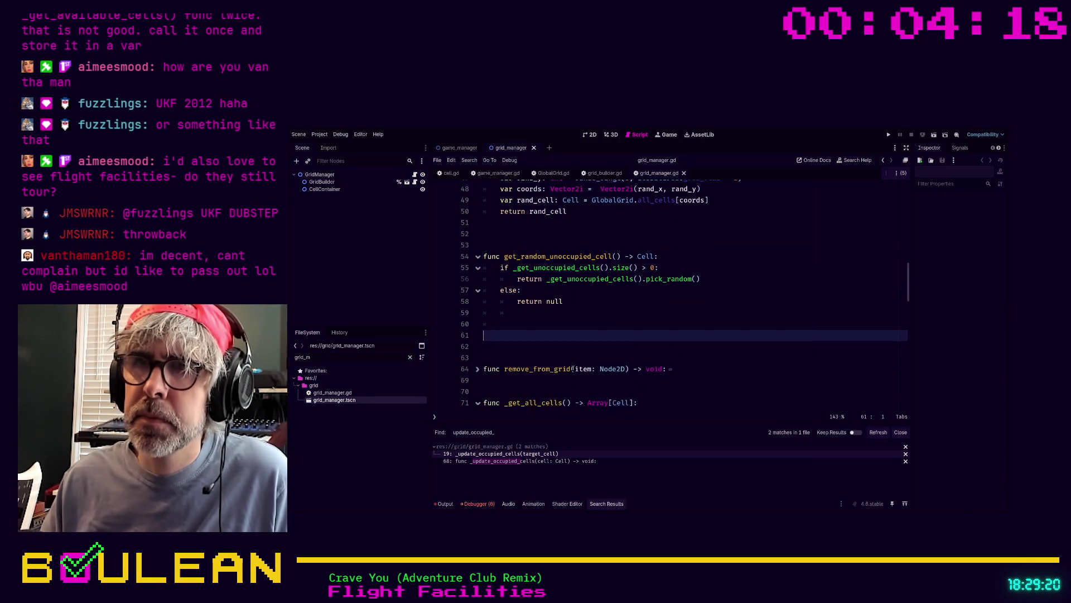
pyautogui.press('BackSpace')
pyautogui.press('BackSpace')
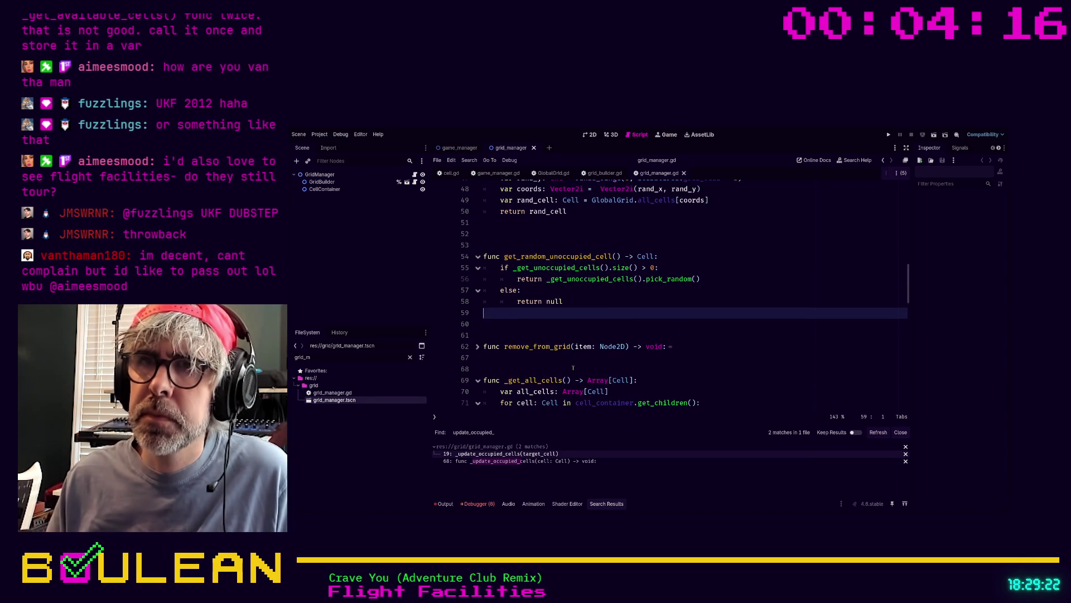
pyautogui.press('Delete')
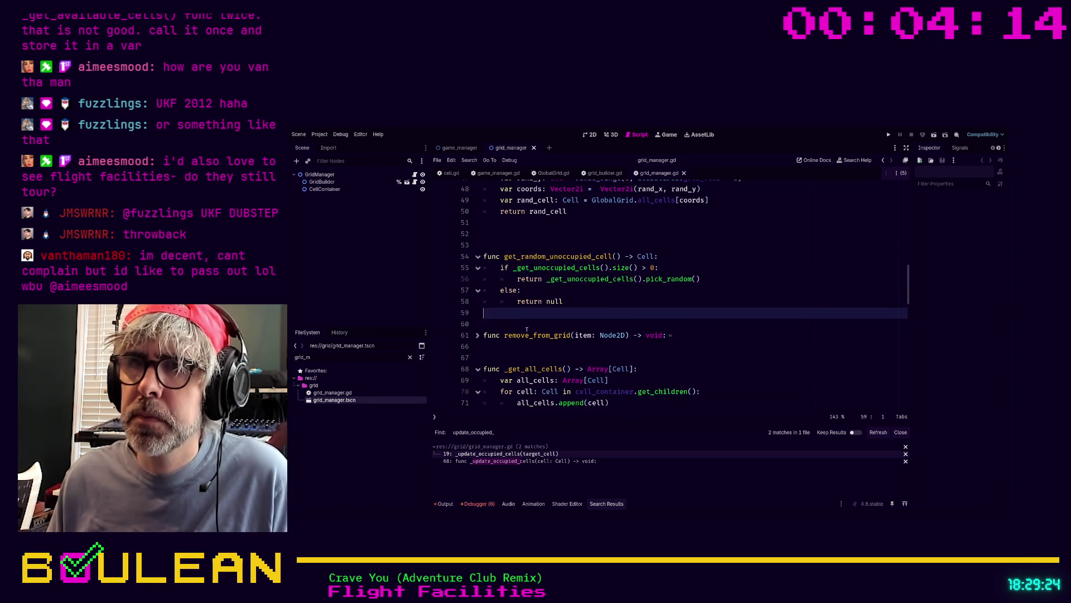
pyautogui.press('Return')
# Save grid_manager.gd and run the project with F5
pyautogui.scroll(-1, 600, 323)
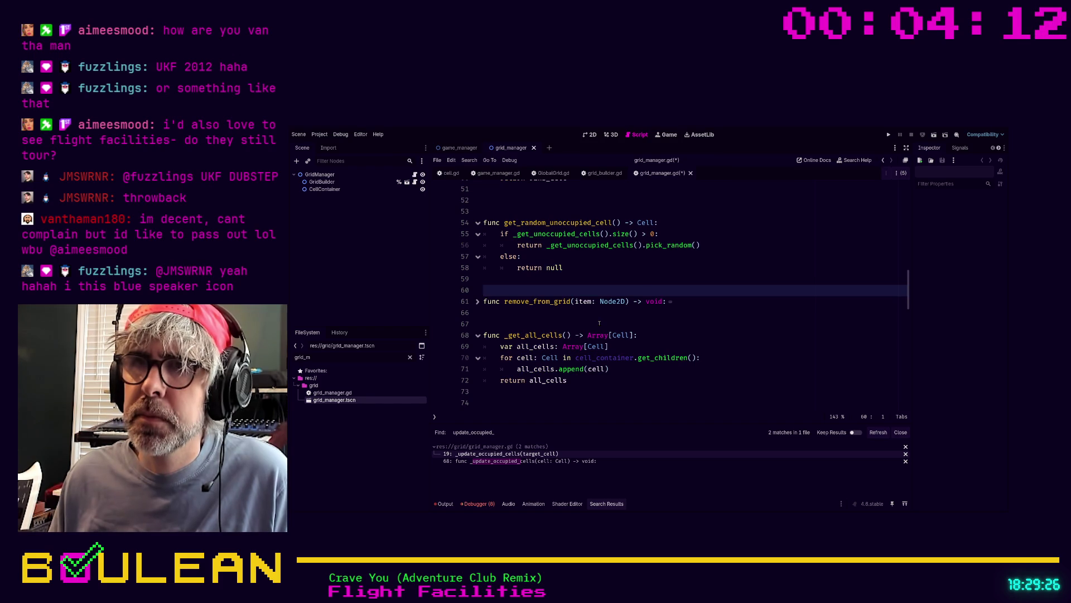
pyautogui.scroll(1, 603, 327)
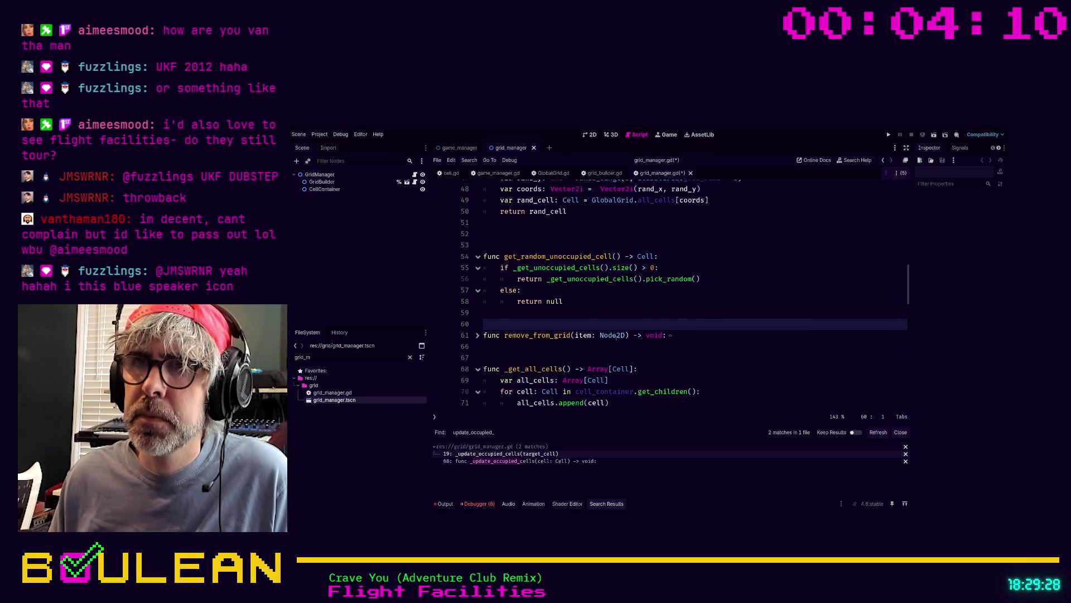
pyautogui.scroll(-1, 616, 335)
pyautogui.scroll(3, 602, 351)
pyautogui.click(568, 377)
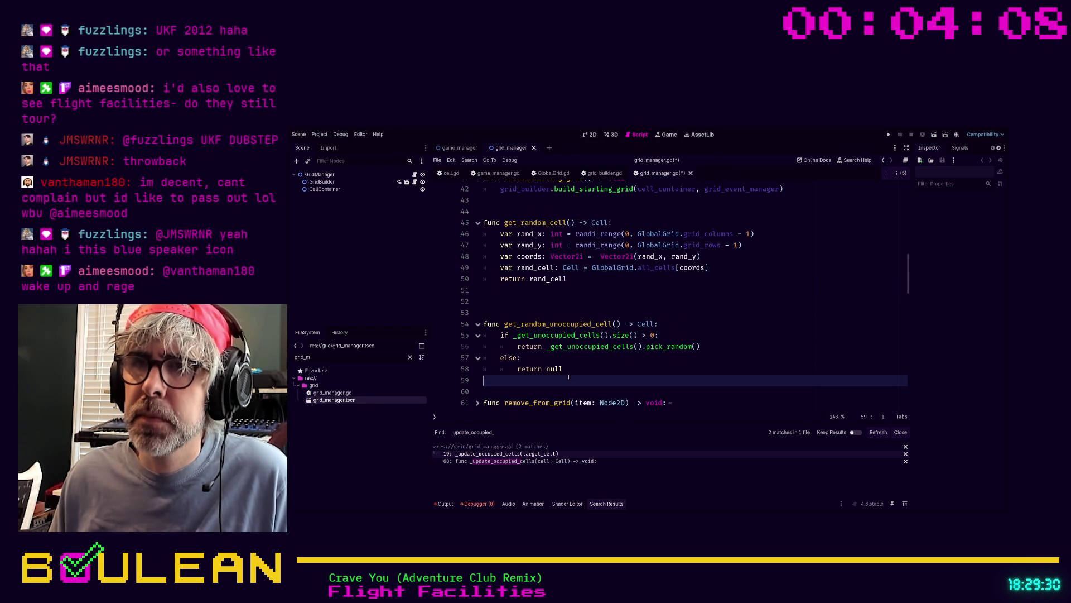
pyautogui.hotkey('ctrl', 's')
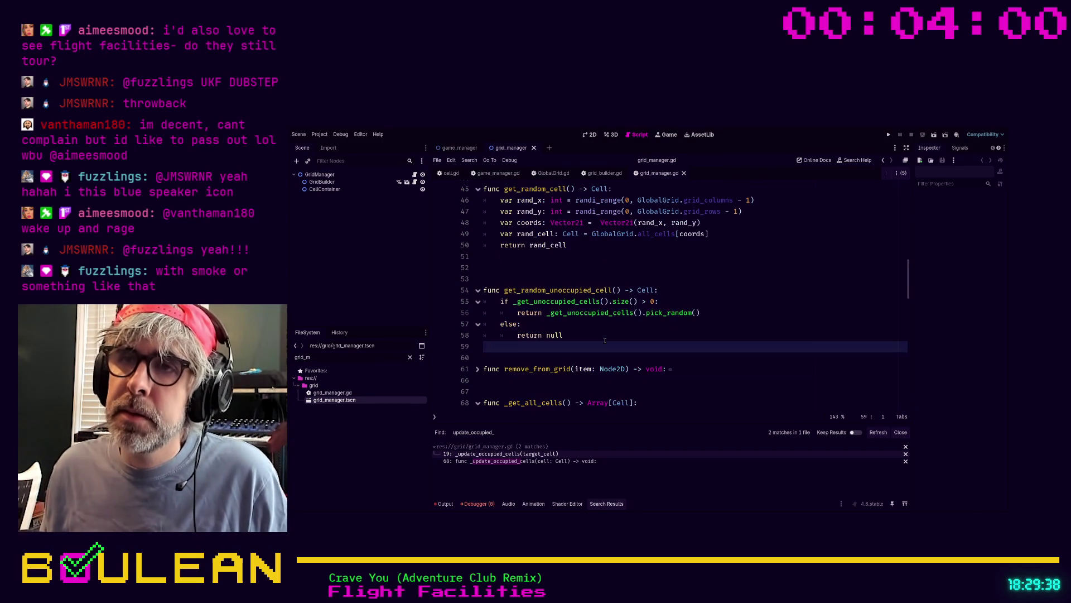
pyautogui.scroll(-1, 597, 302)
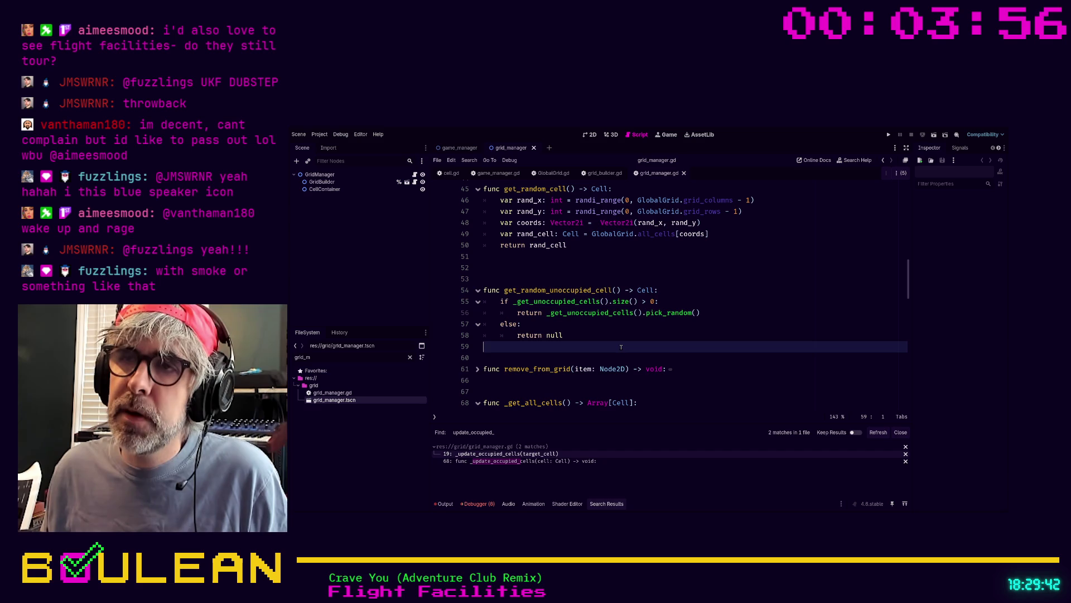
pyautogui.press('F5')
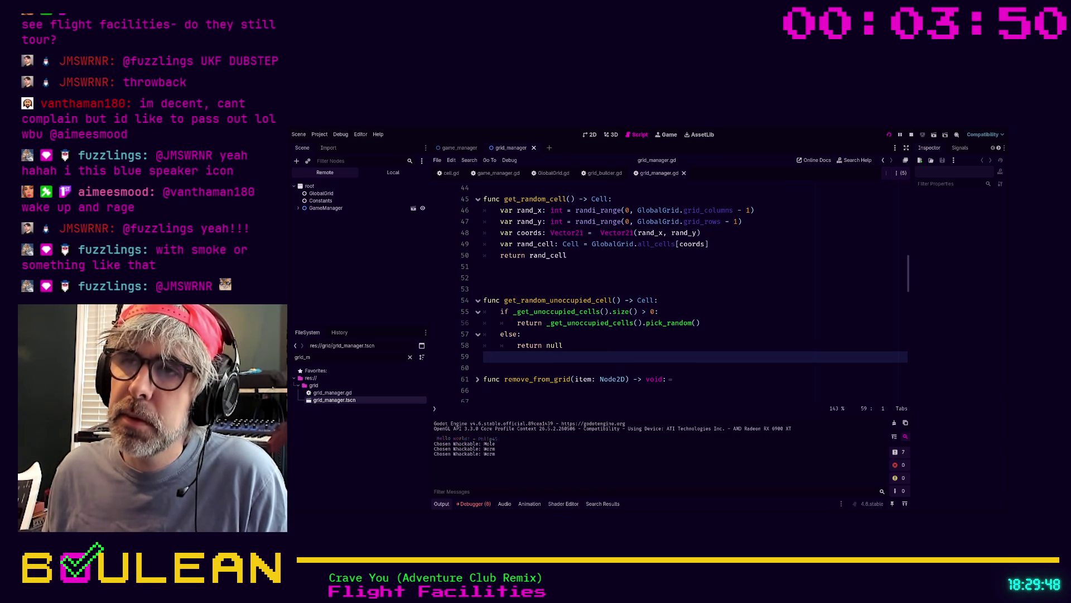
# Whack five moles in the running game, continue past the shop screen, then close the game
pyautogui.hotkey('alt', 'Tab')
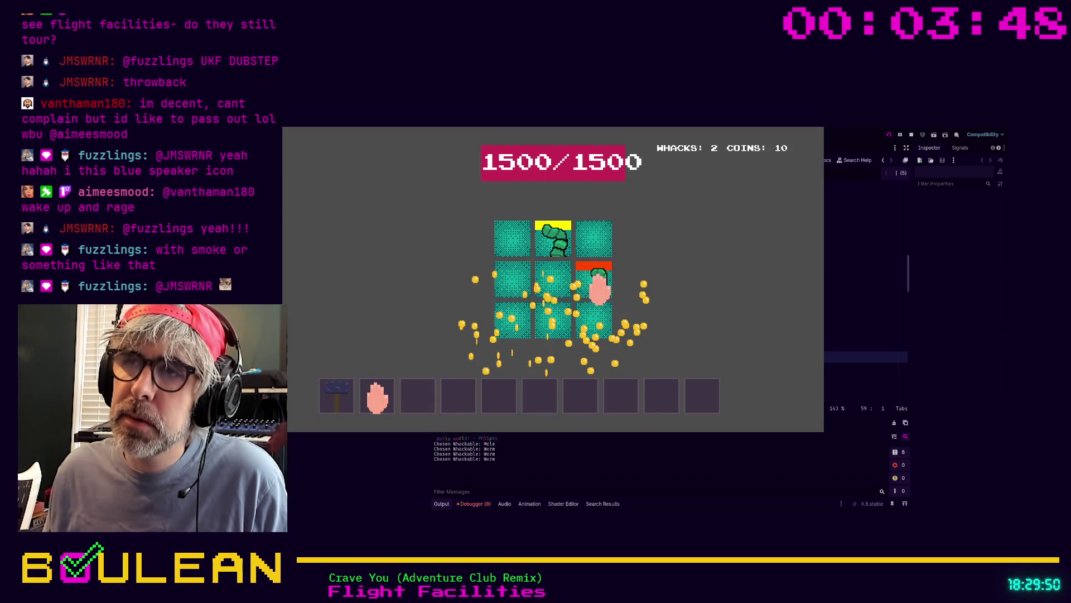
pyautogui.click(580, 296)
pyautogui.click(554, 242)
pyautogui.click(504, 339)
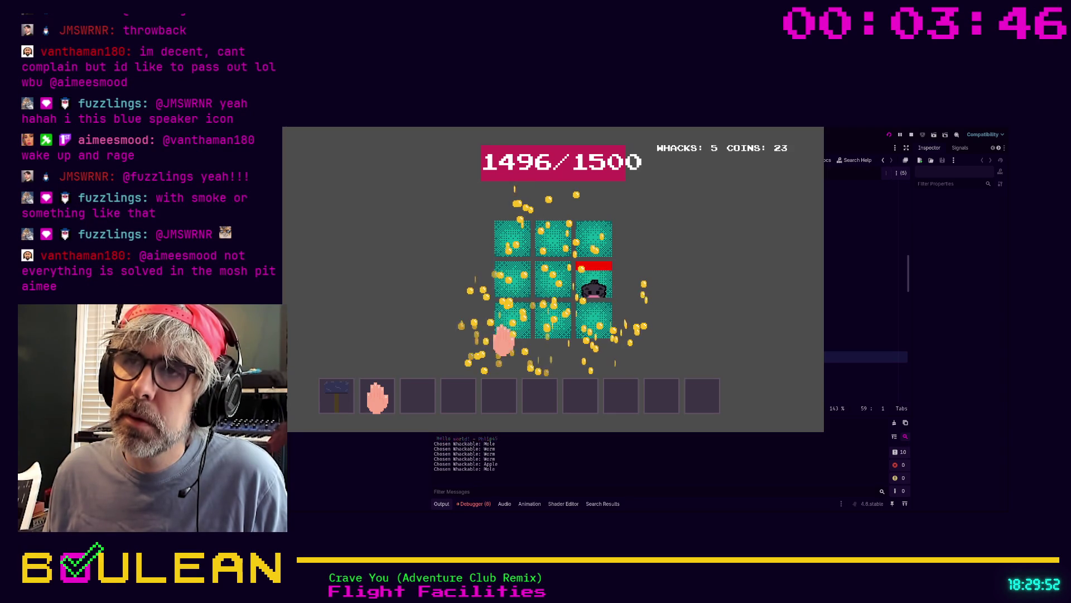
pyautogui.click(605, 286)
pyautogui.click(605, 287)
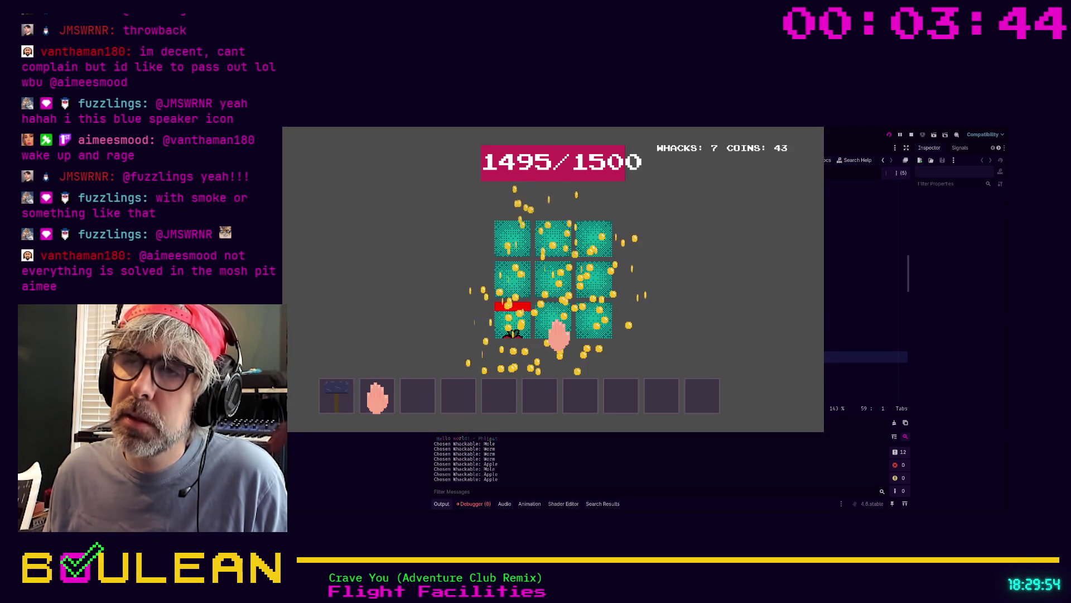
pyautogui.click(552, 395)
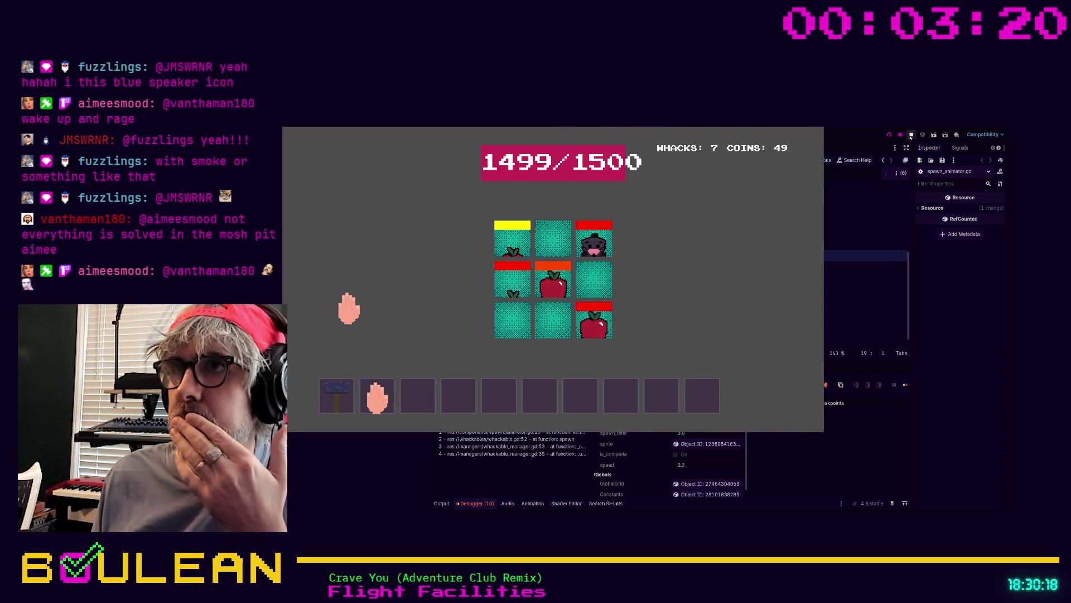
pyautogui.click(911, 136)
# Switch to grid_manager.gd and search the script for get_random_cell
pyautogui.click(653, 174)
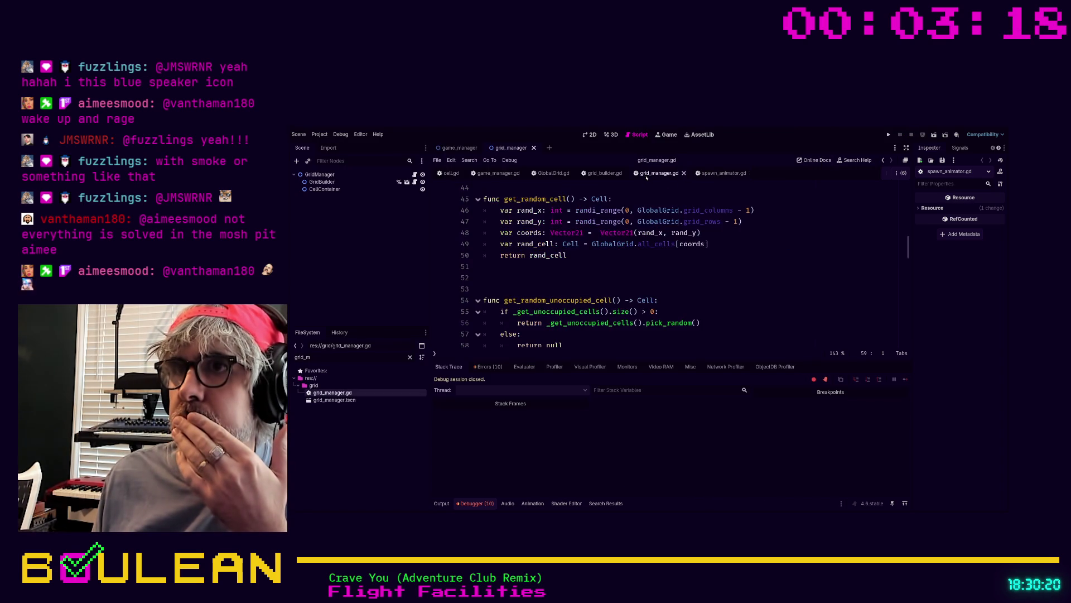
pyautogui.click(665, 266)
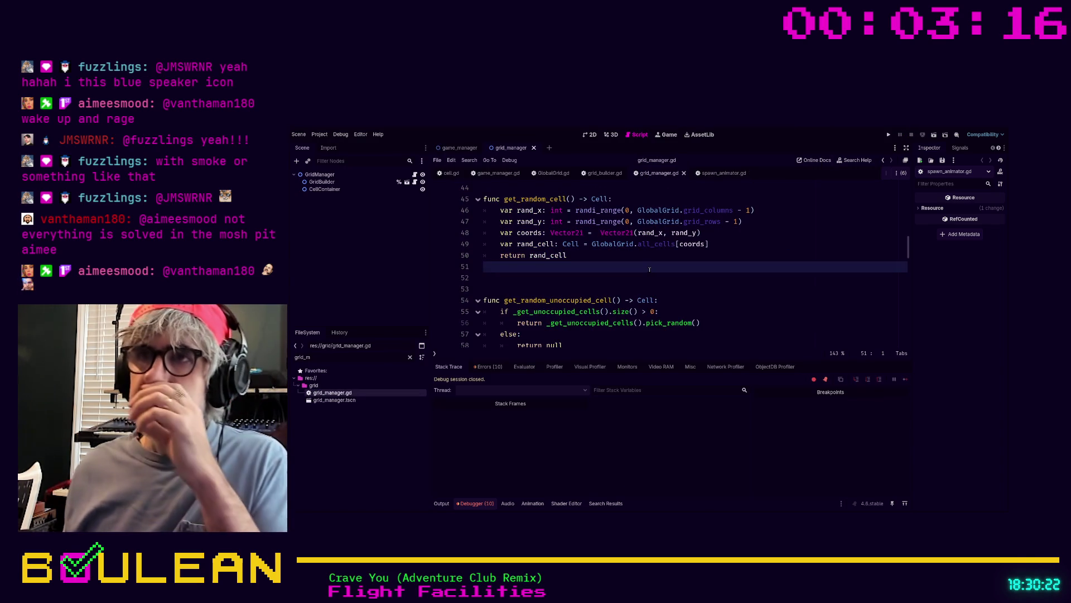
pyautogui.scroll(-2, 653, 269)
pyautogui.scroll(-2, 649, 269)
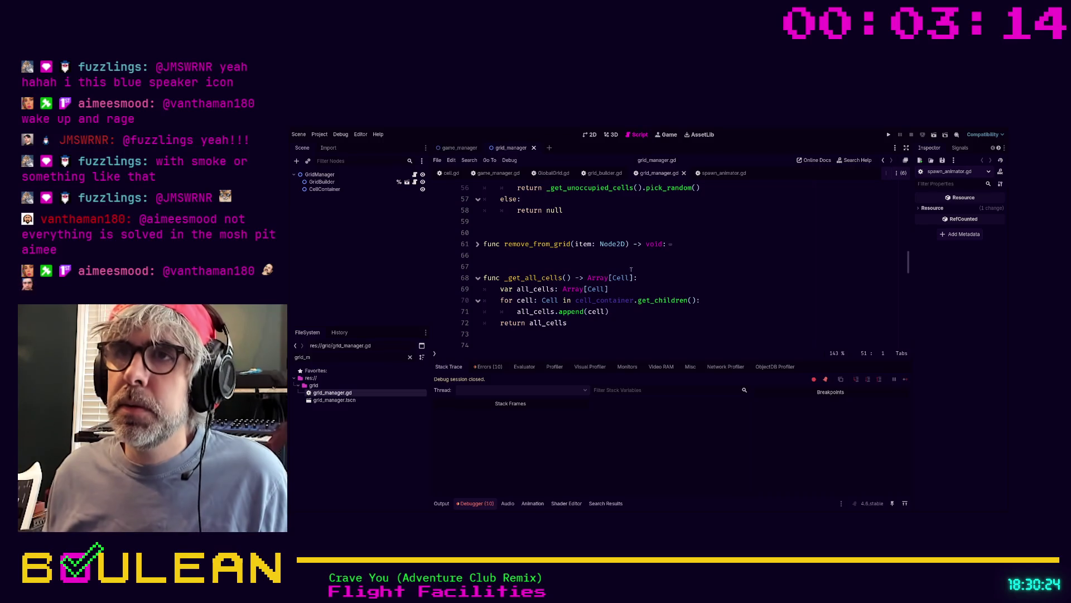
pyautogui.scroll(4, 586, 307)
pyautogui.scroll(-1, 586, 307)
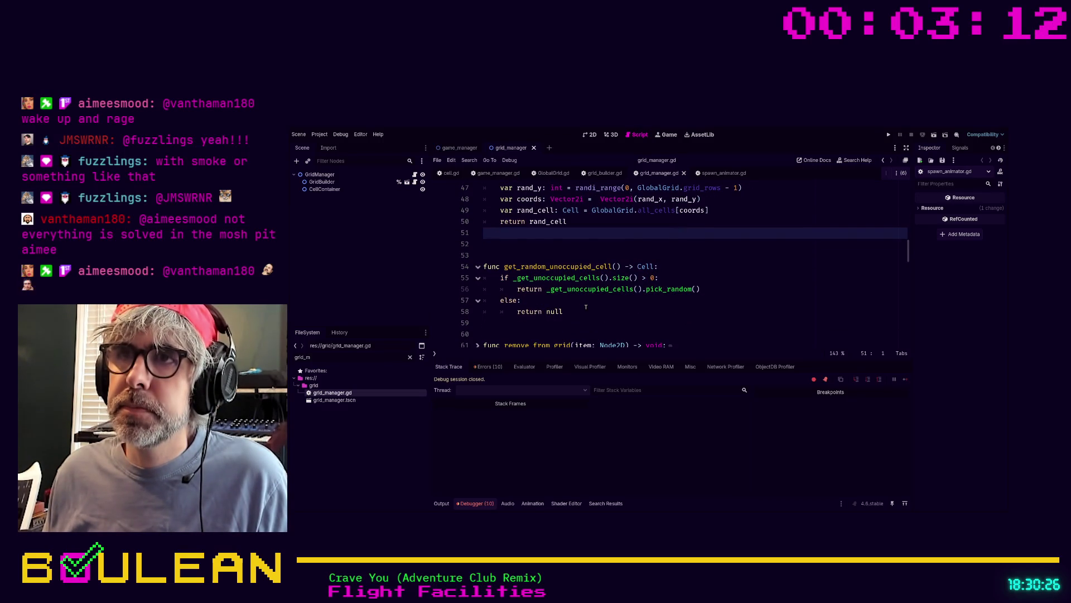
pyautogui.scroll(1, 586, 308)
pyautogui.scroll(1, 586, 308)
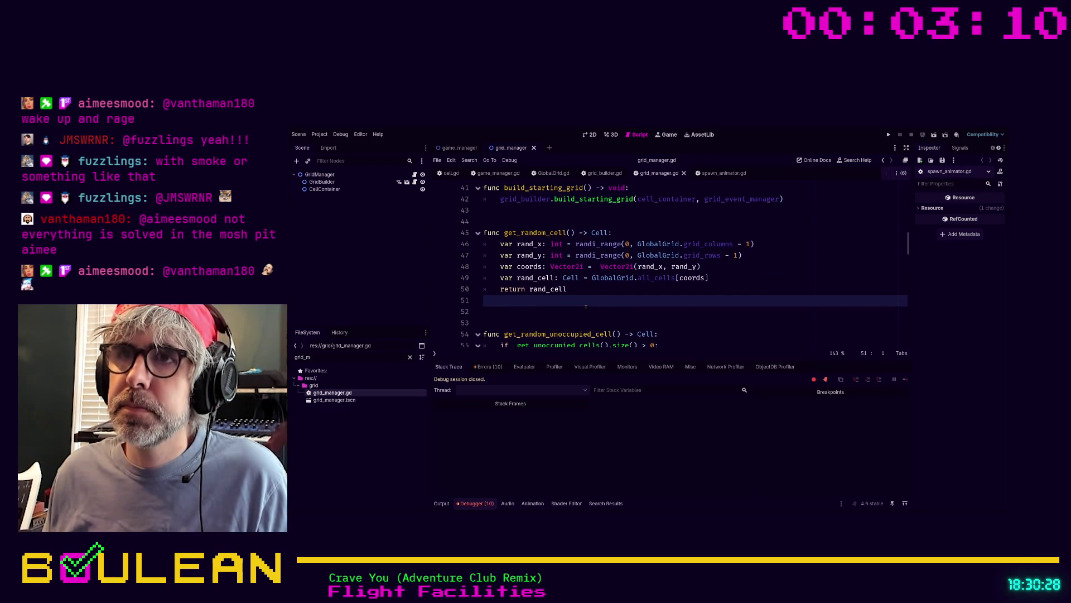
pyautogui.scroll(-1, 586, 308)
pyautogui.scroll(1, 586, 307)
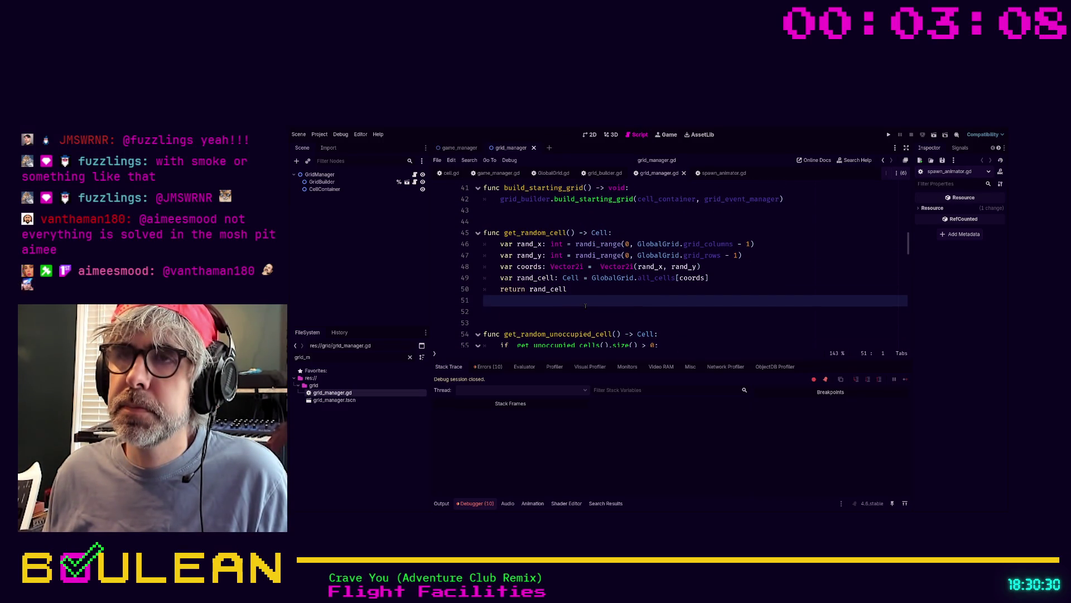
pyautogui.scroll(1, 586, 307)
pyautogui.click(578, 255)
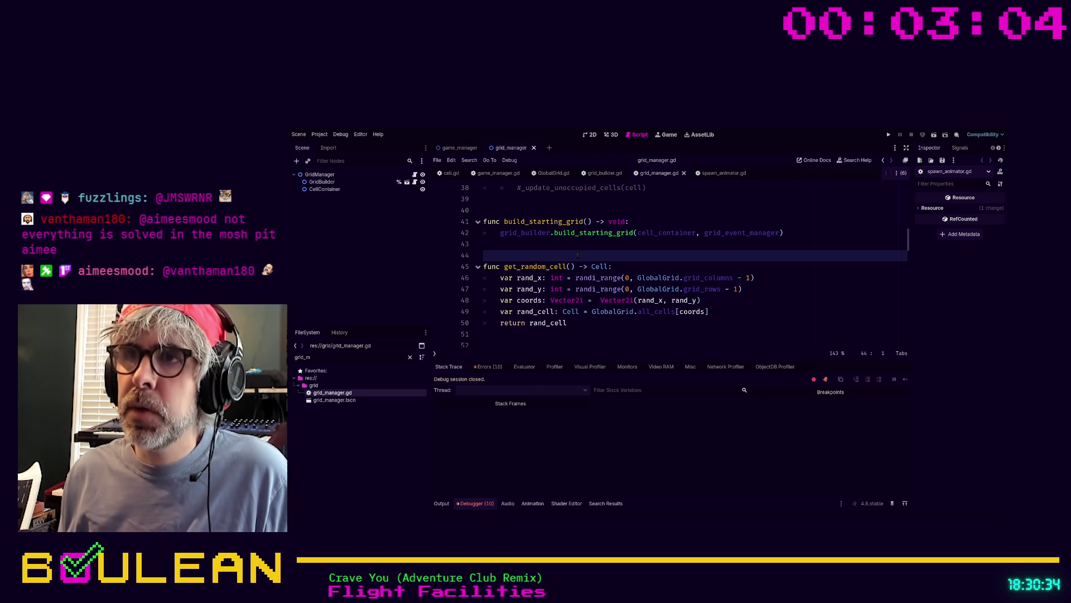
pyautogui.hotkey('ctrl', 'shift', 'f')
pyautogui.press('Return')
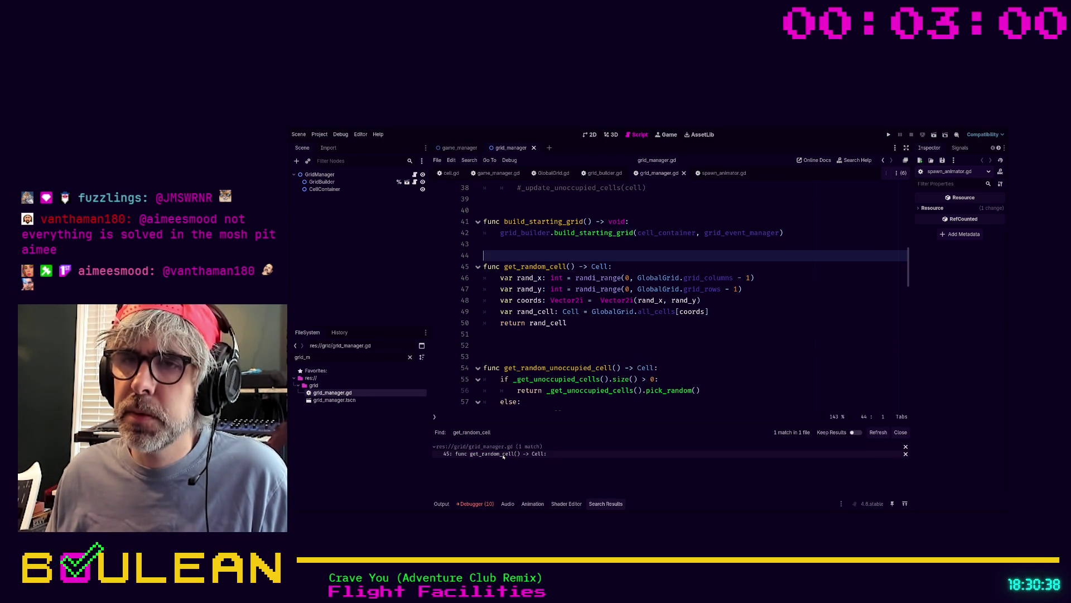
# Comment out get_random_cell's lines 45–50 with Ctrl+K, fold it, and delete blank line 53
pyautogui.moveTo(568, 324); pyautogui.dragTo(469, 262)
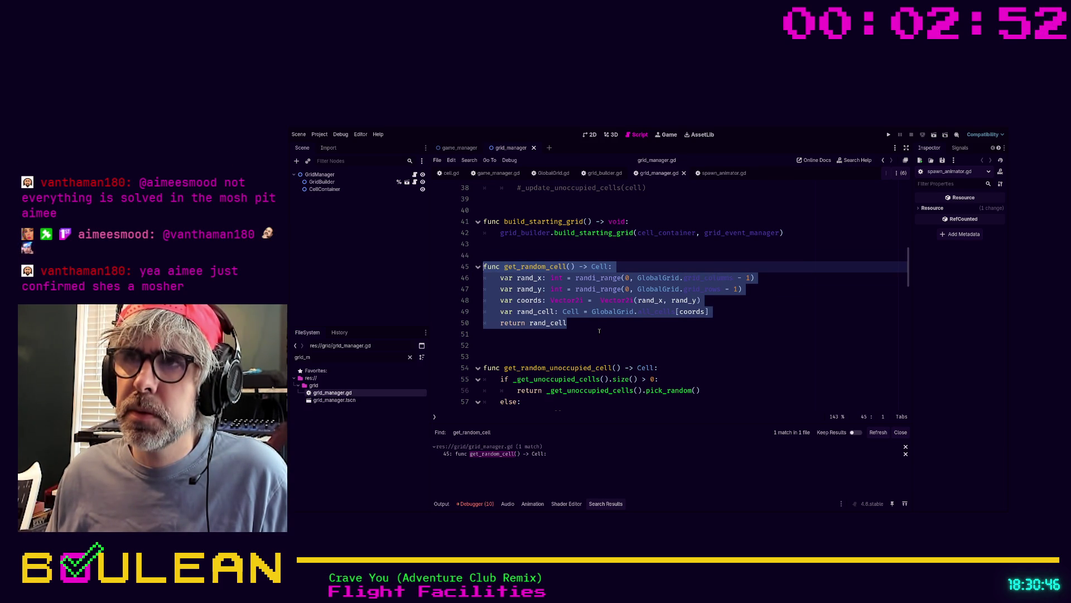
pyautogui.click(599, 332)
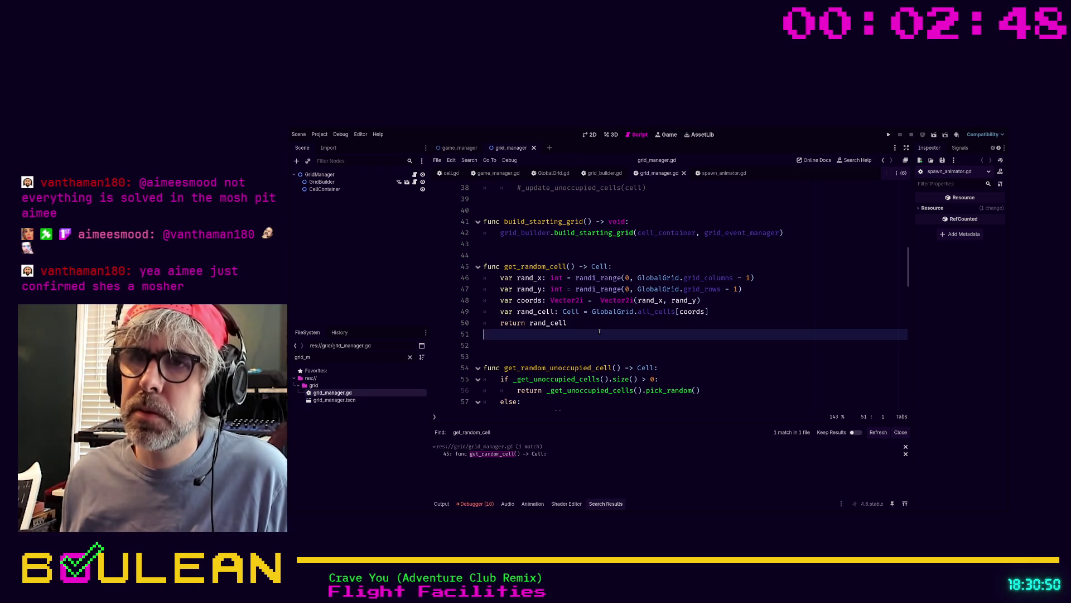
pyautogui.moveTo(588, 320)
pyautogui.mouseDown()
pyautogui.moveTo(536, 311)
pyautogui.moveTo(484, 274)
pyautogui.mouseUp()
pyautogui.scroll(-3, 653, 303)
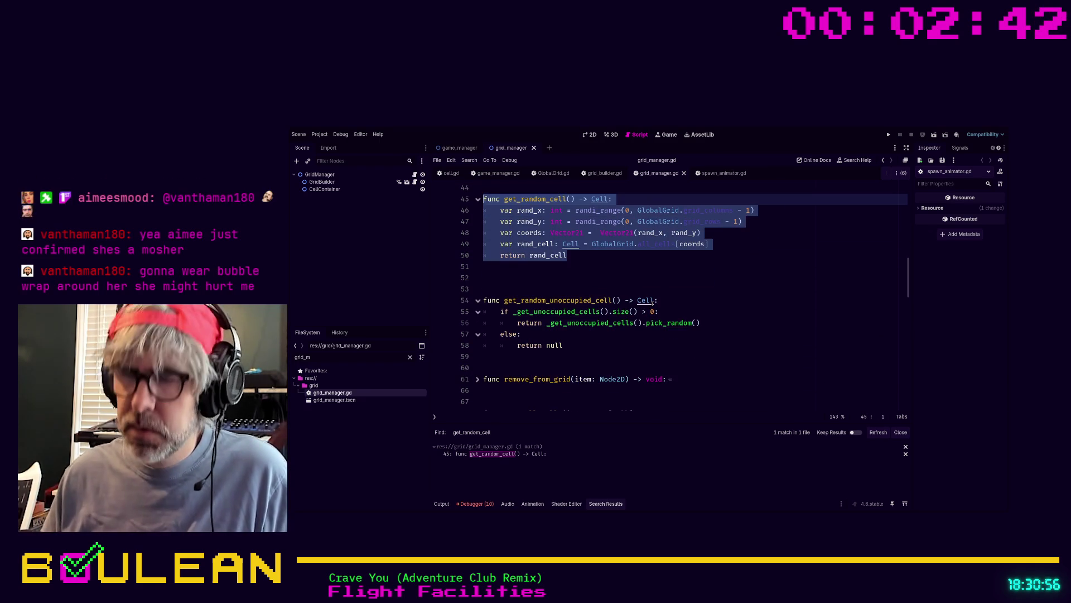
pyautogui.hotkey('ctrl', 'k')
pyautogui.scroll(2, 505, 273)
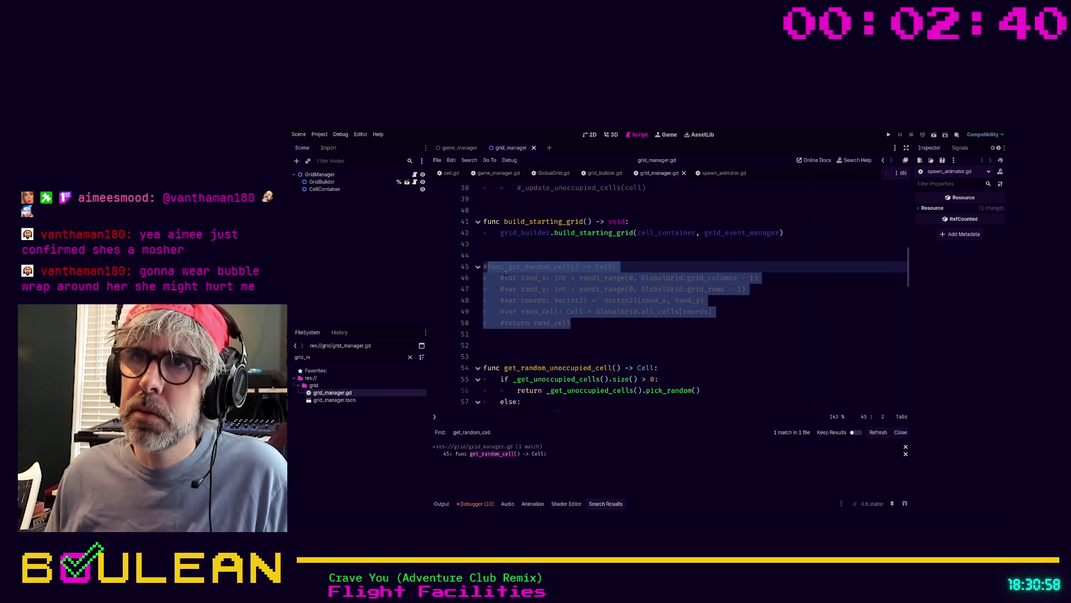
pyautogui.click(478, 267)
pyautogui.click(530, 293)
pyautogui.press('Down')
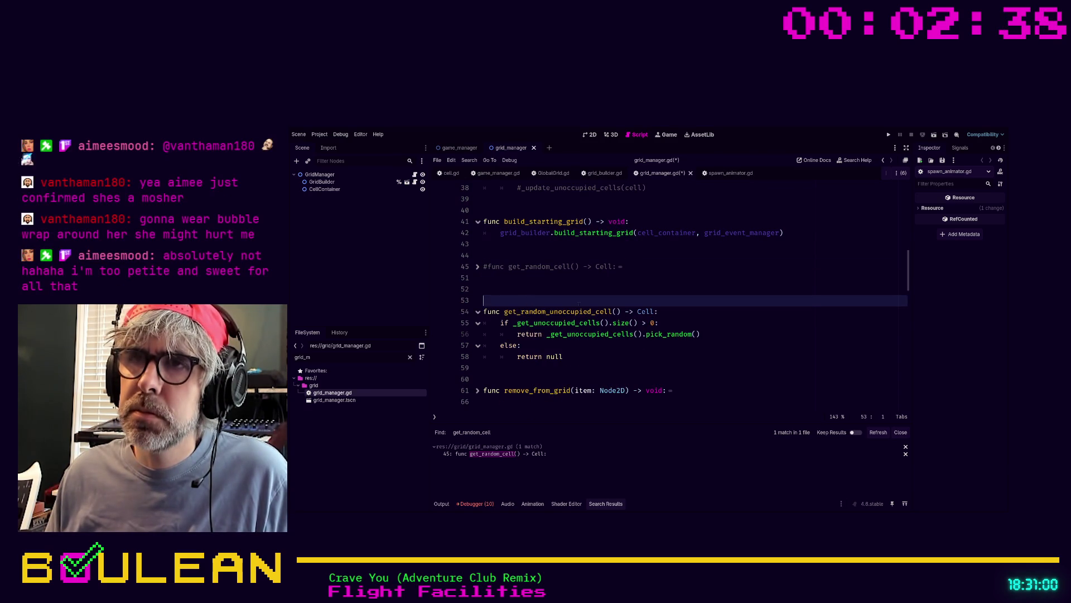
pyautogui.scroll(-1, 702, 321)
pyautogui.press('Delete')
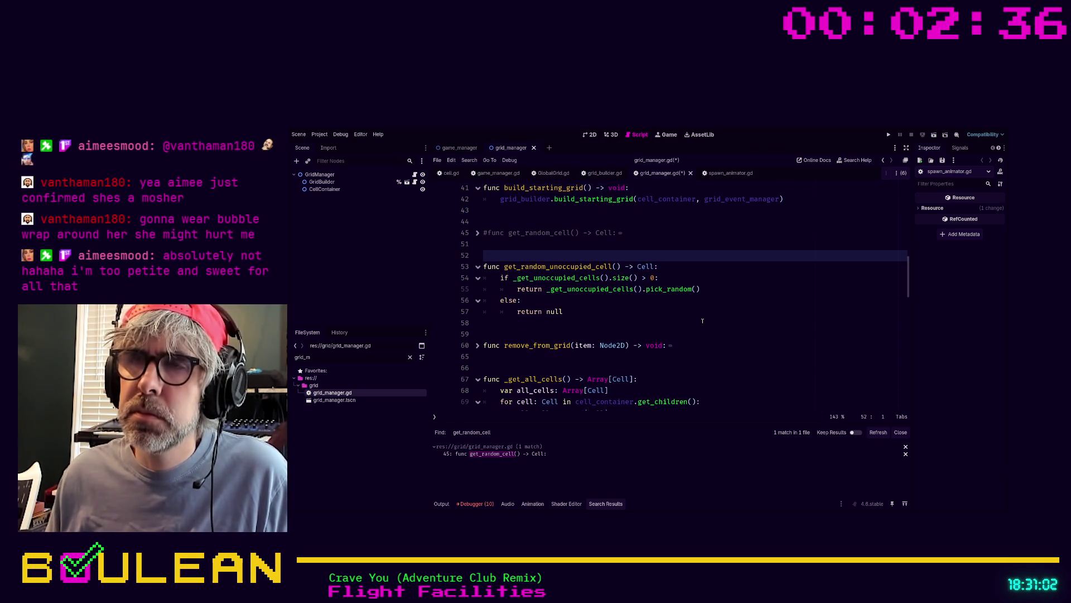
# Review grid_manager.gd from the grid_full = false line down to occupied_cells.clear()
pyautogui.press('Down')
pyautogui.press('Down')
pyautogui.press('Down')
pyautogui.scroll(10, 701, 316)
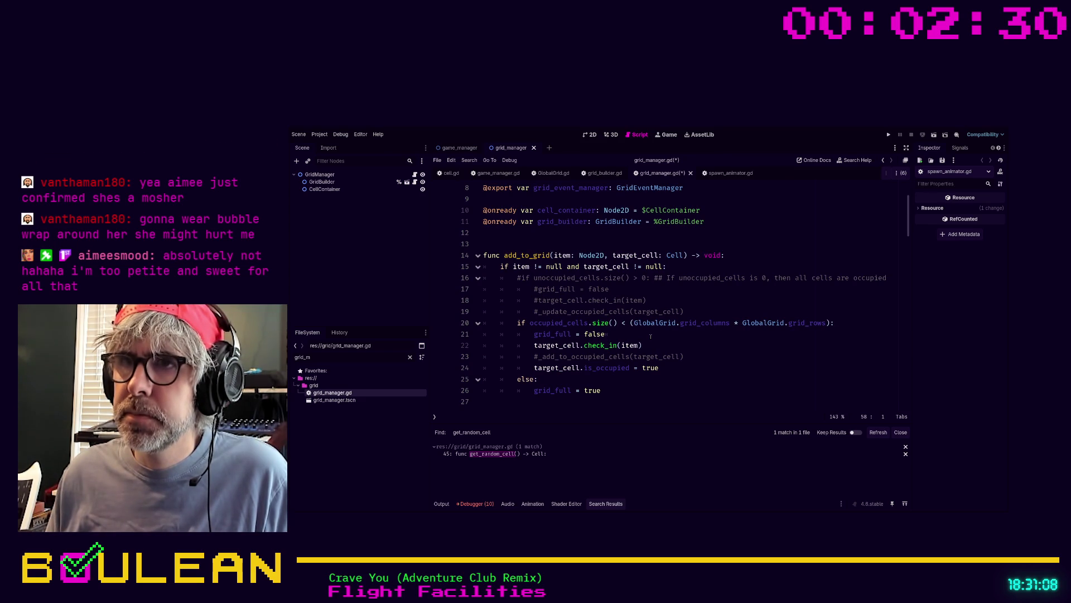
pyautogui.click(617, 335)
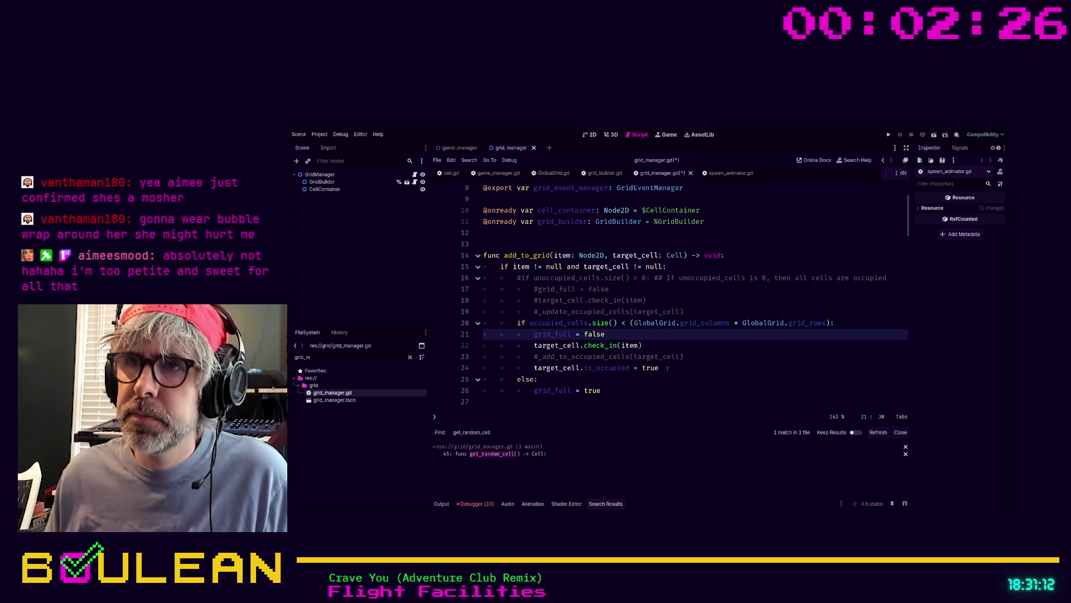
pyautogui.scroll(-1, 711, 347)
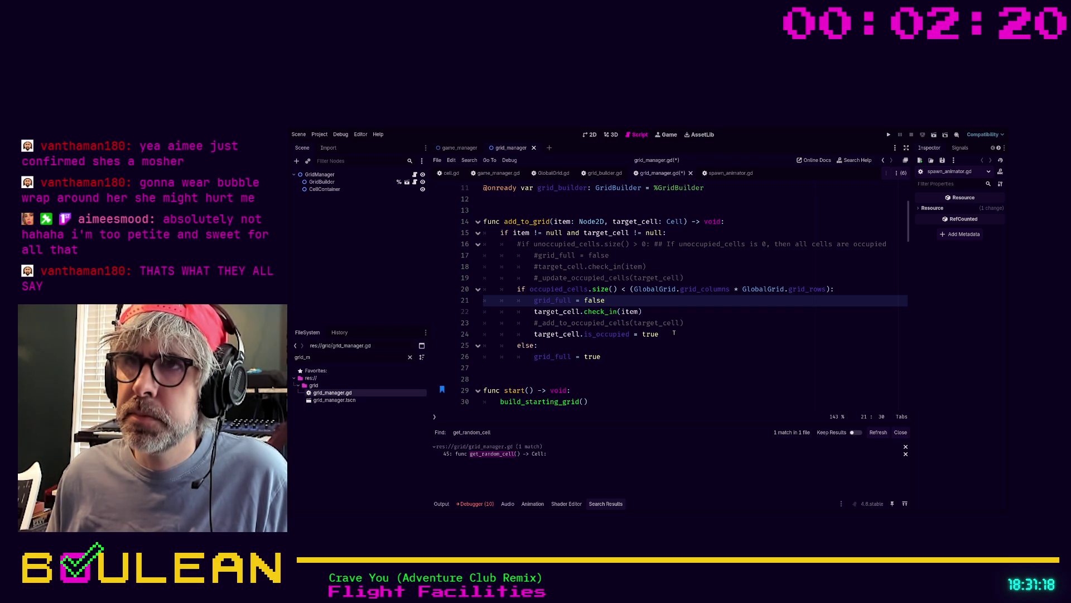
pyautogui.scroll(-3, 674, 333)
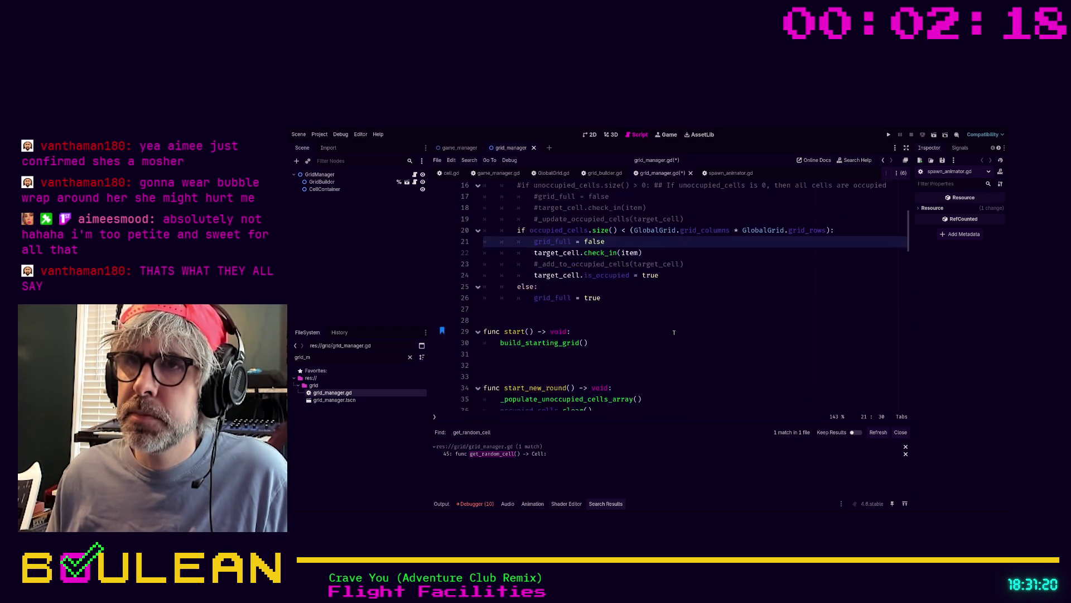
pyautogui.scroll(-3, 674, 332)
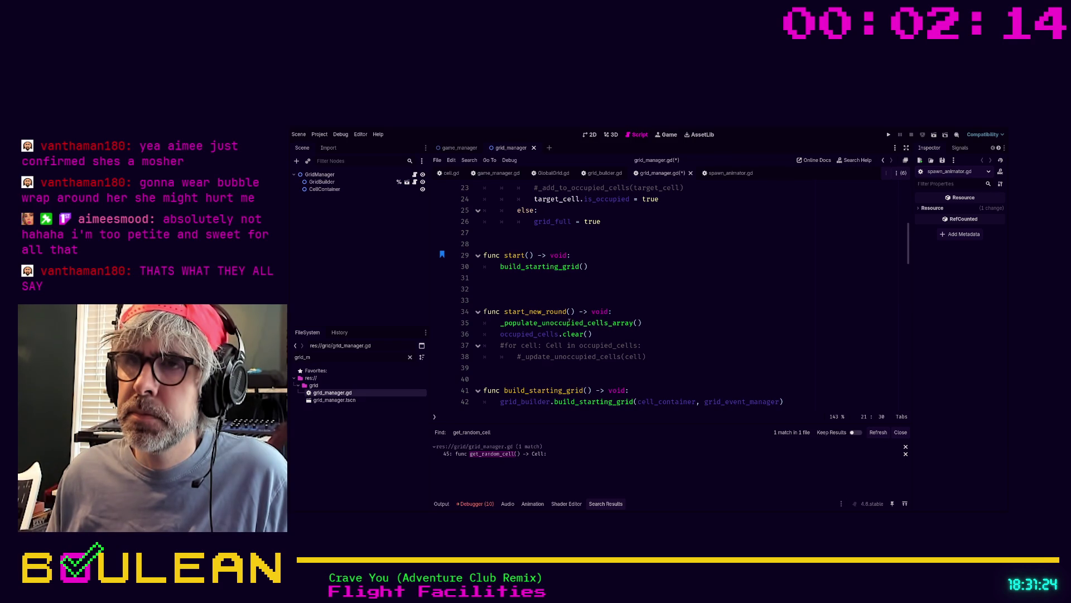
pyautogui.scroll(-1, 640, 320)
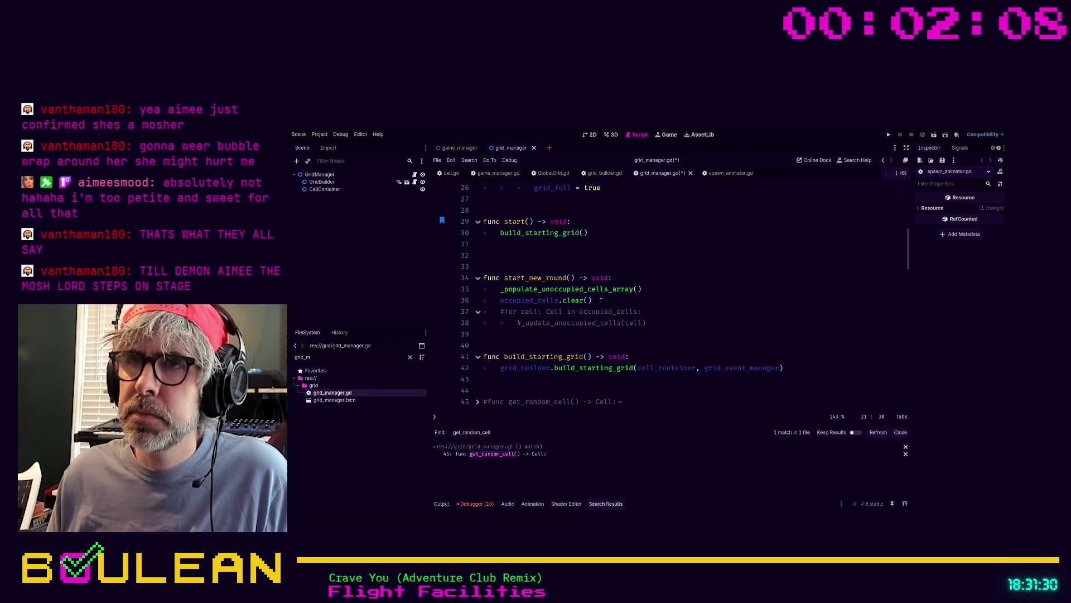
pyautogui.click(601, 300)
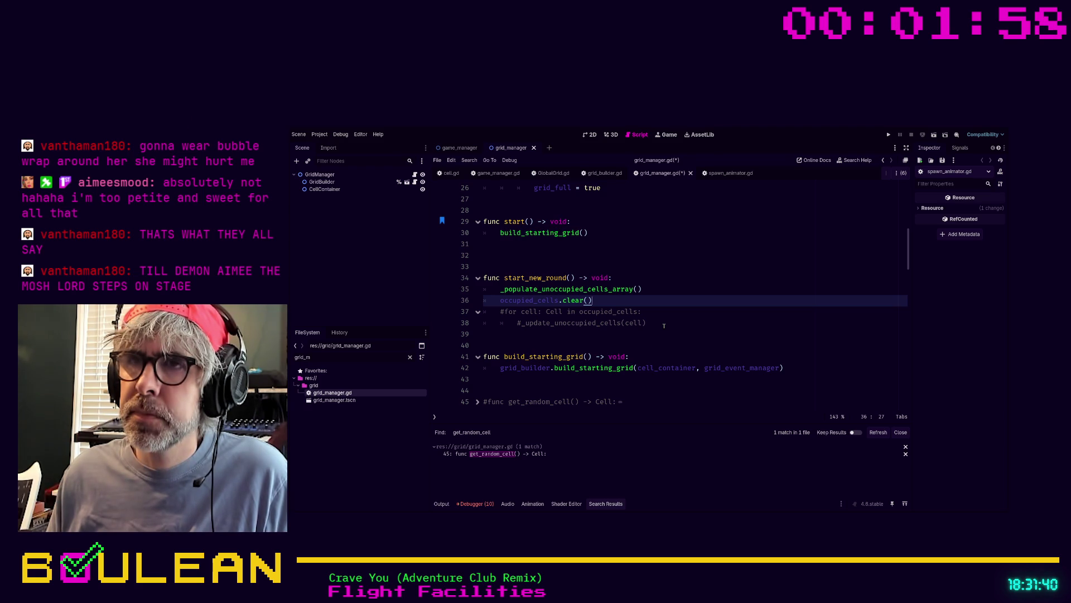
# Unfold remove_from_grid at line 60 and go to its check_out(item) line
pyautogui.scroll(-4, 664, 326)
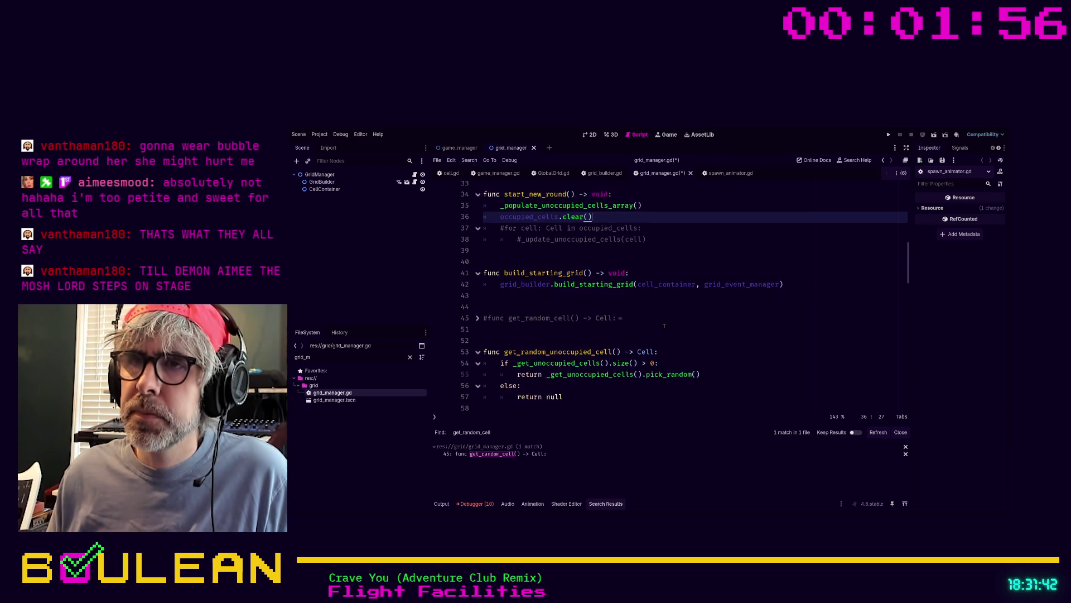
pyautogui.scroll(-4, 623, 314)
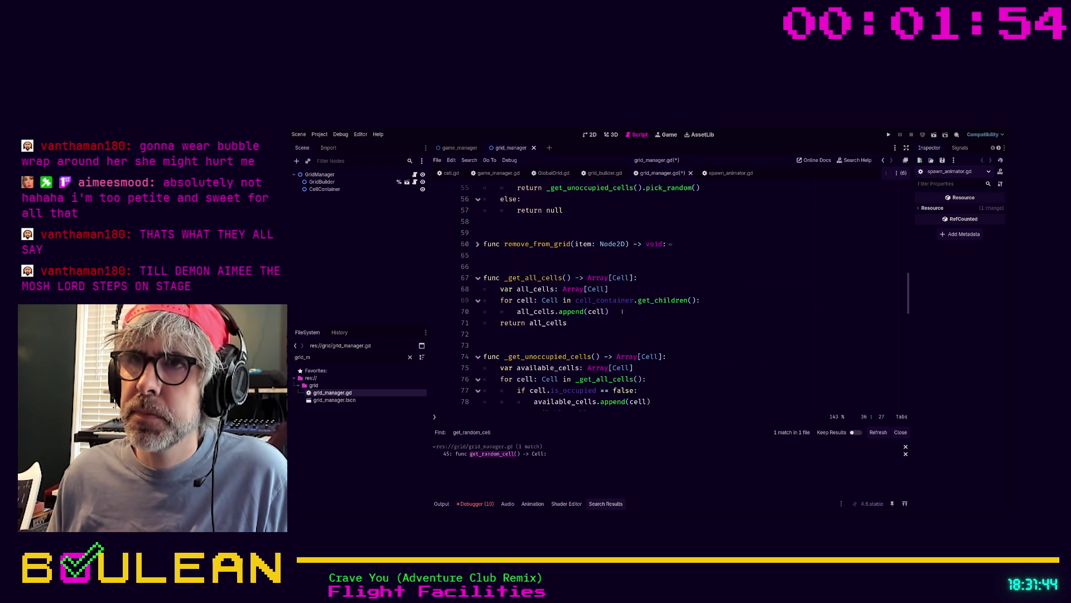
pyautogui.scroll(-4, 619, 310)
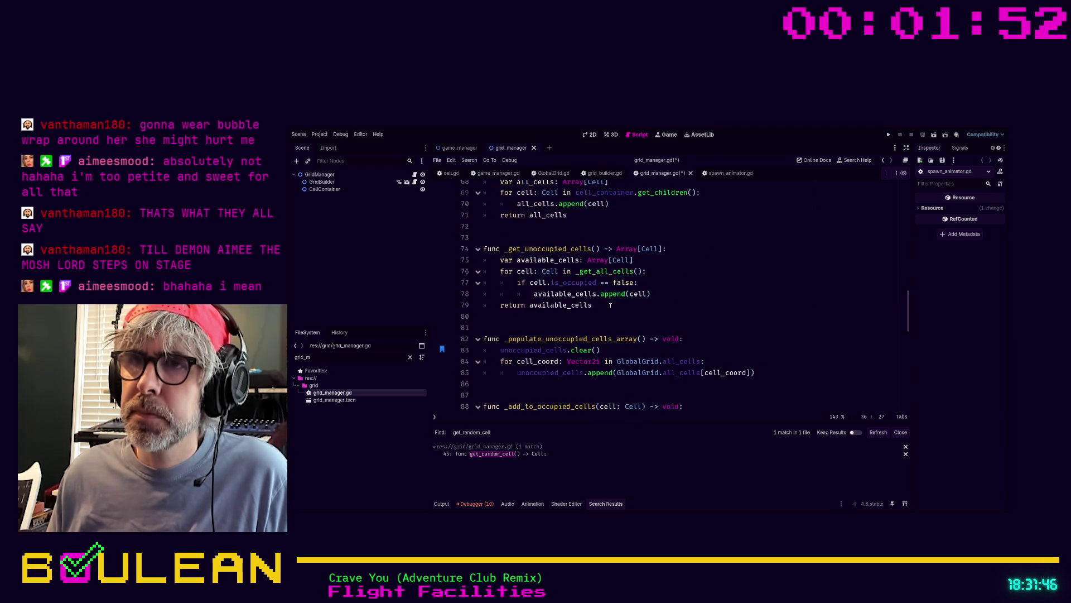
pyautogui.scroll(-2, 610, 306)
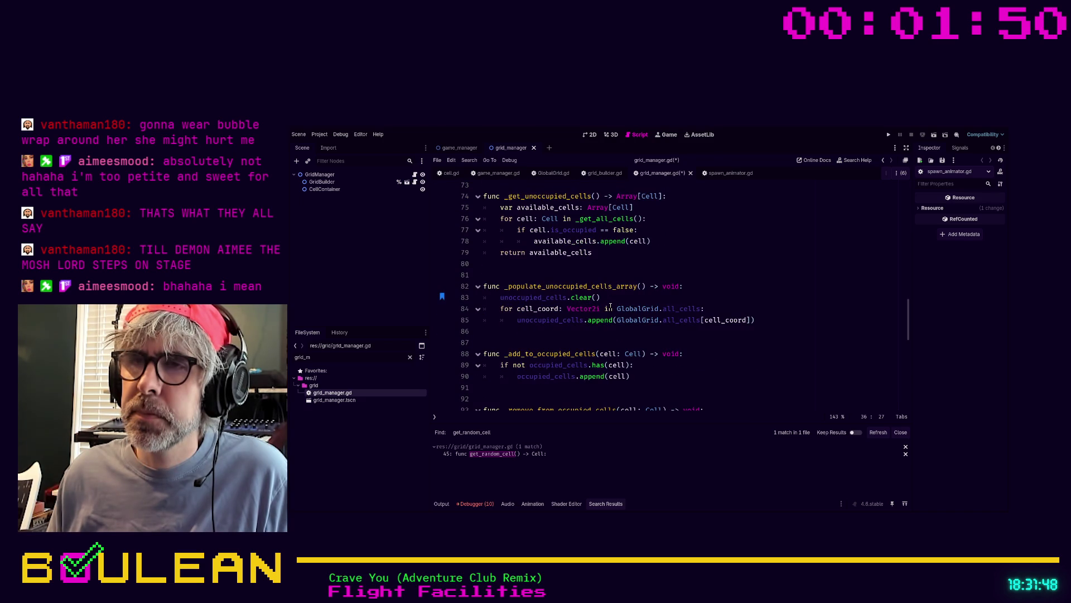
pyautogui.scroll(-2, 611, 306)
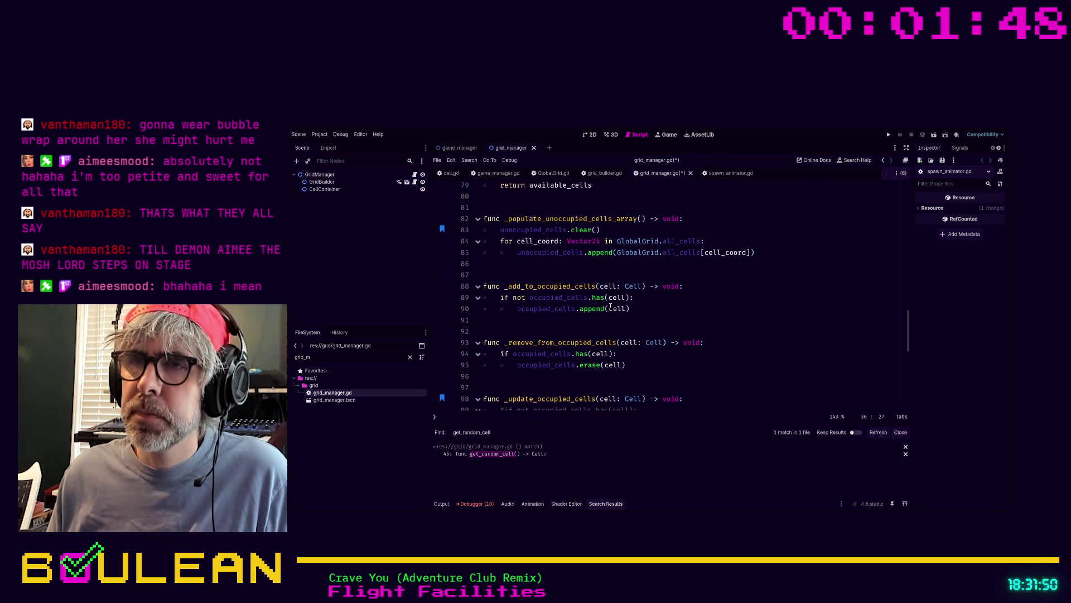
pyautogui.scroll(-2, 612, 307)
pyautogui.scroll(3, 676, 353)
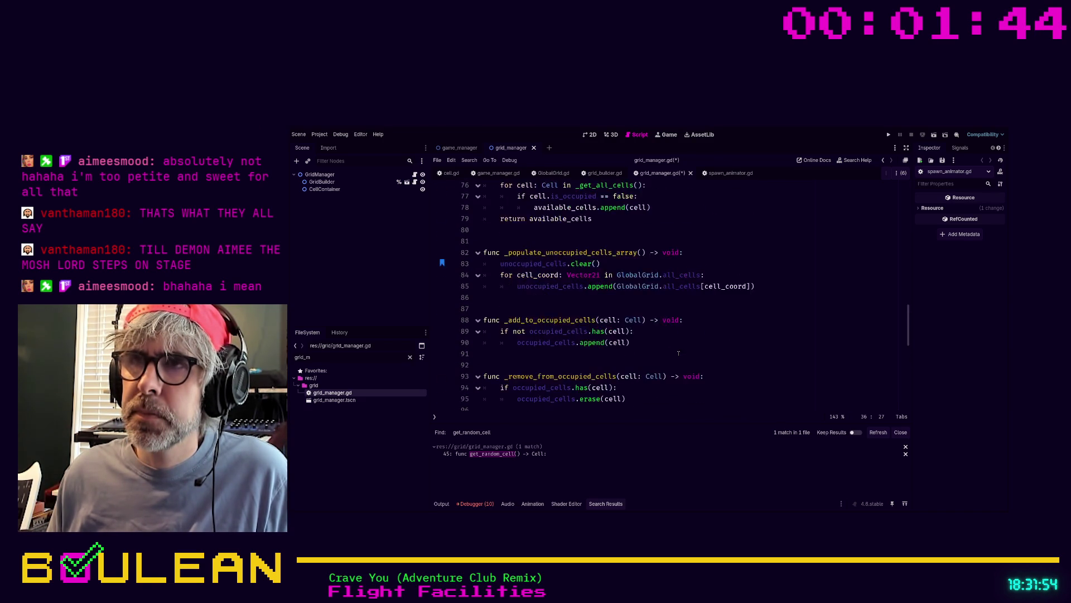
pyautogui.scroll(12, 676, 353)
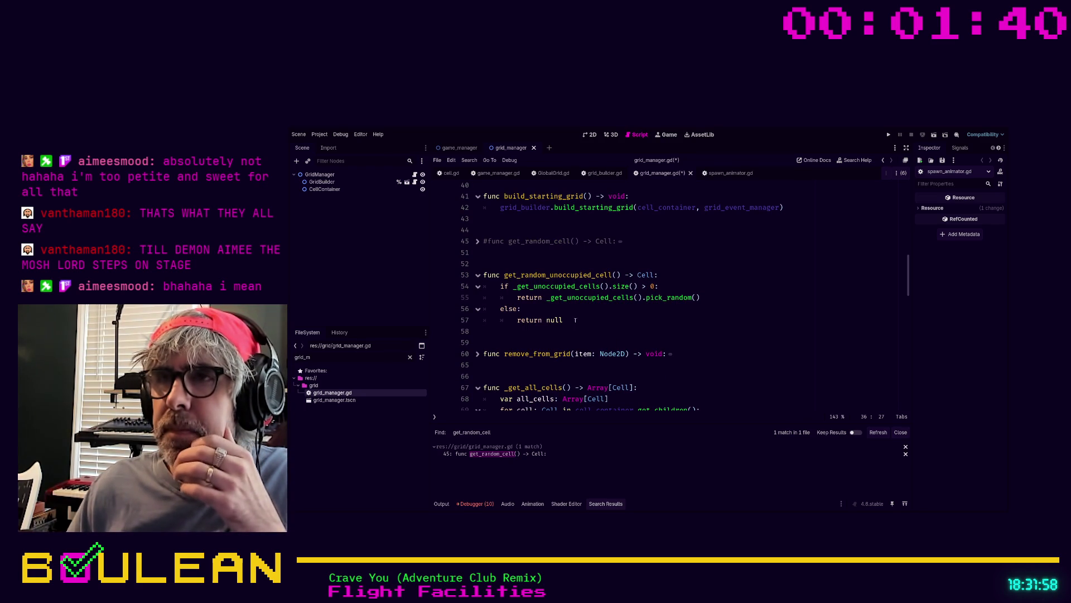
pyautogui.scroll(4, 613, 322)
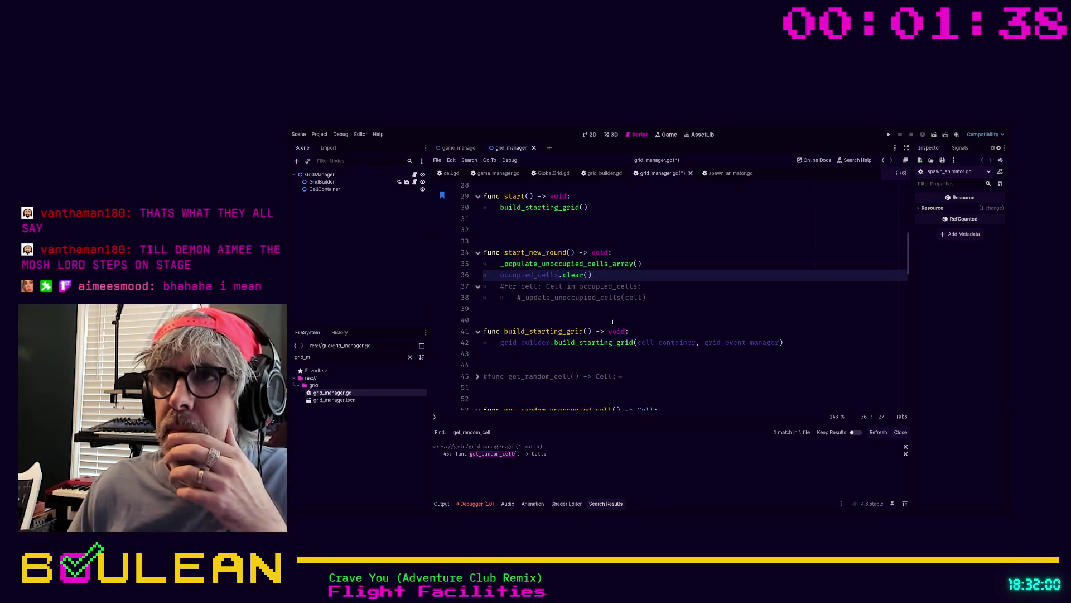
pyautogui.scroll(5, 614, 324)
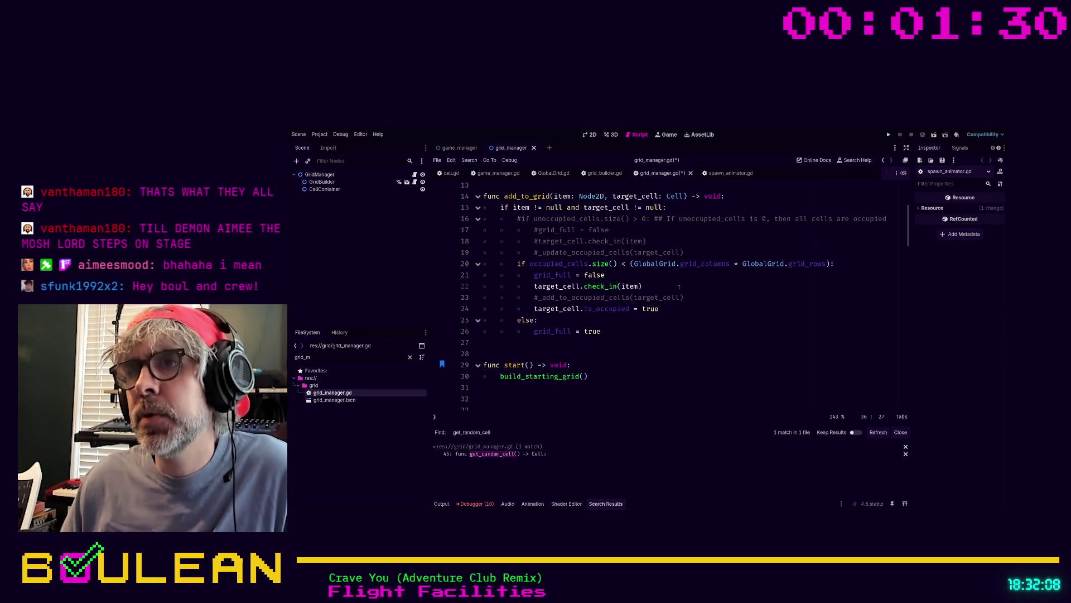
pyautogui.scroll(-12, 679, 287)
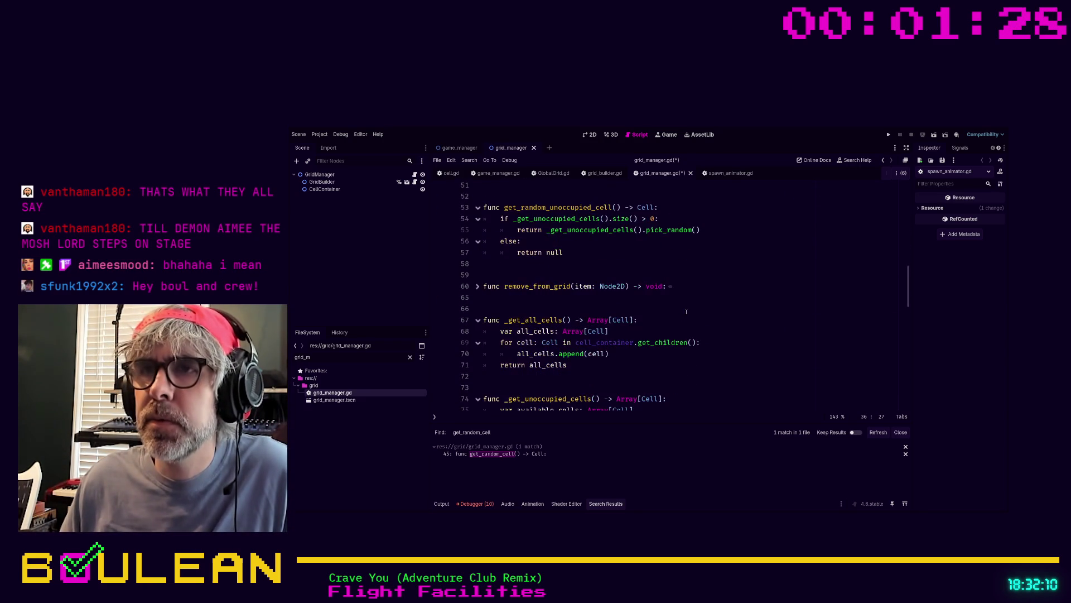
pyautogui.click(478, 287)
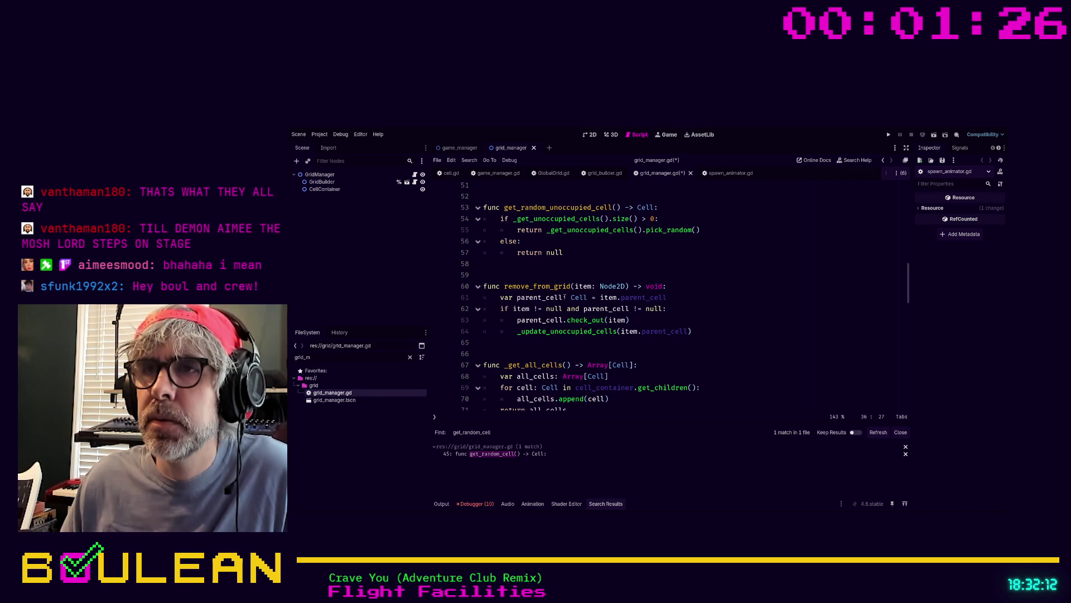
pyautogui.click(670, 318)
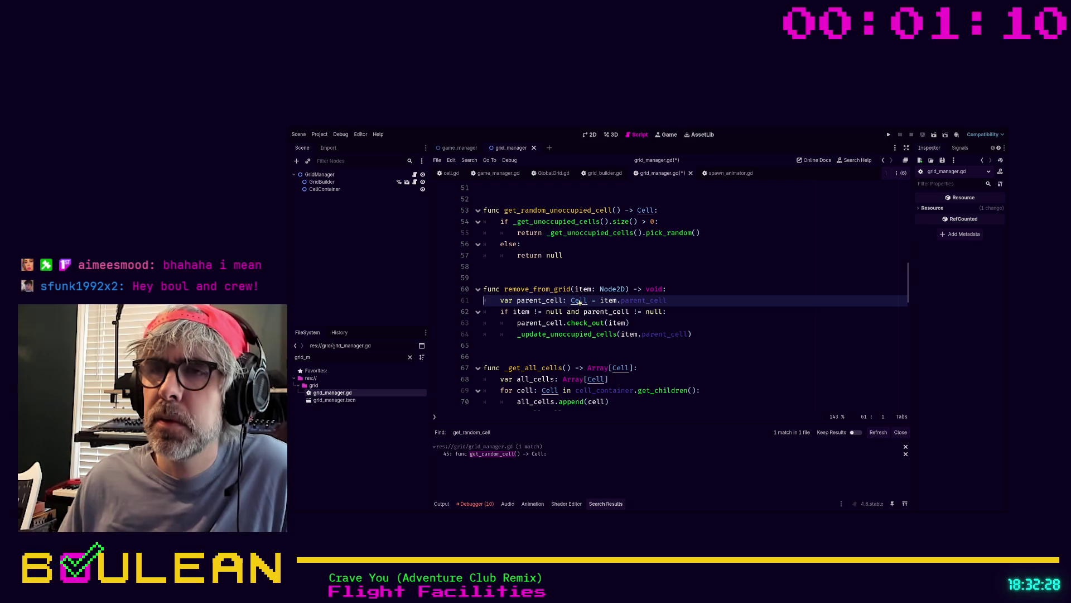
# Add 'parent_cell.set_occupied = false' after check_out(item) in remove_from_grid
pyautogui.click(661, 323)
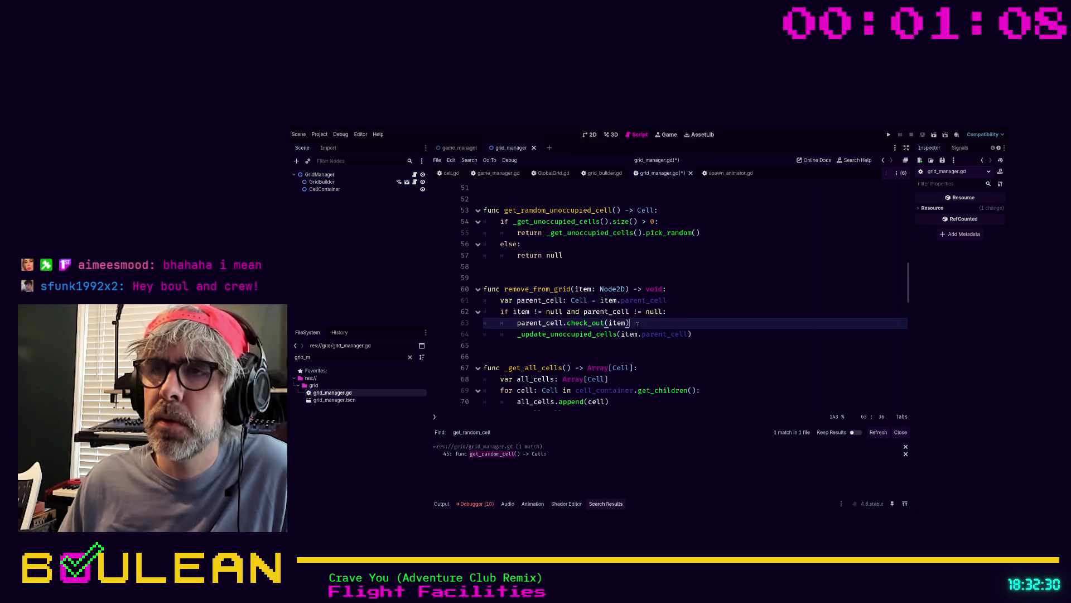
pyautogui.press('Return')
pyautogui.write('parent_cell')
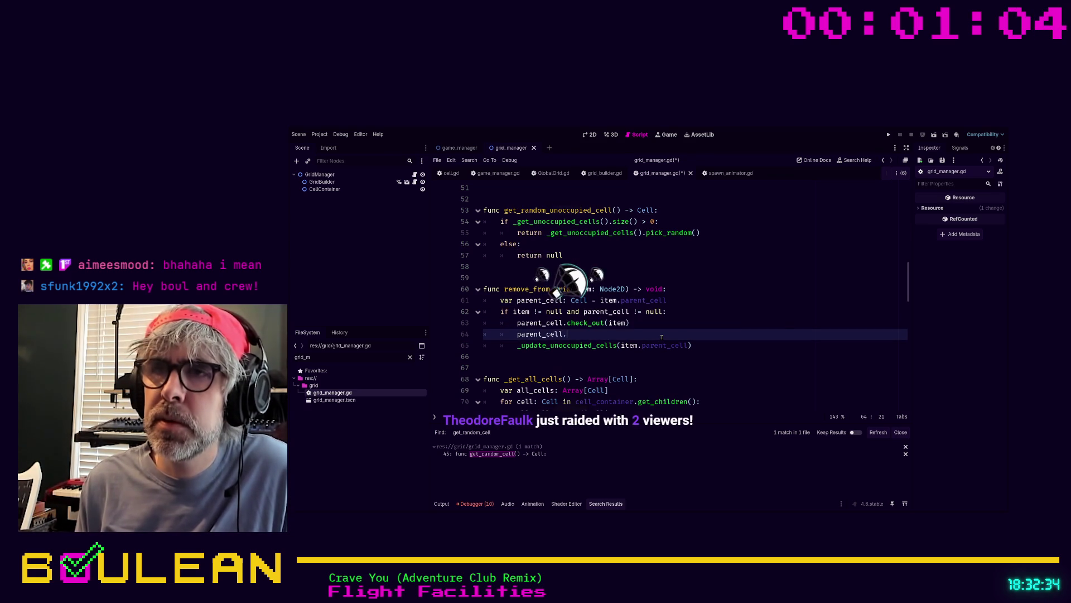
pyautogui.write('.set_occupied ')
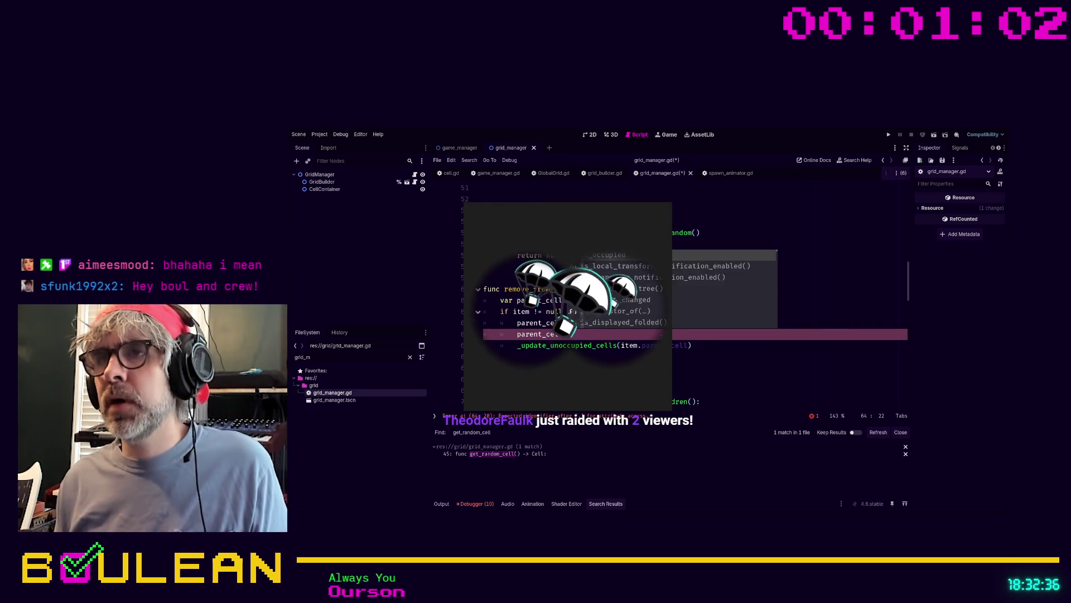
pyautogui.write('== false')
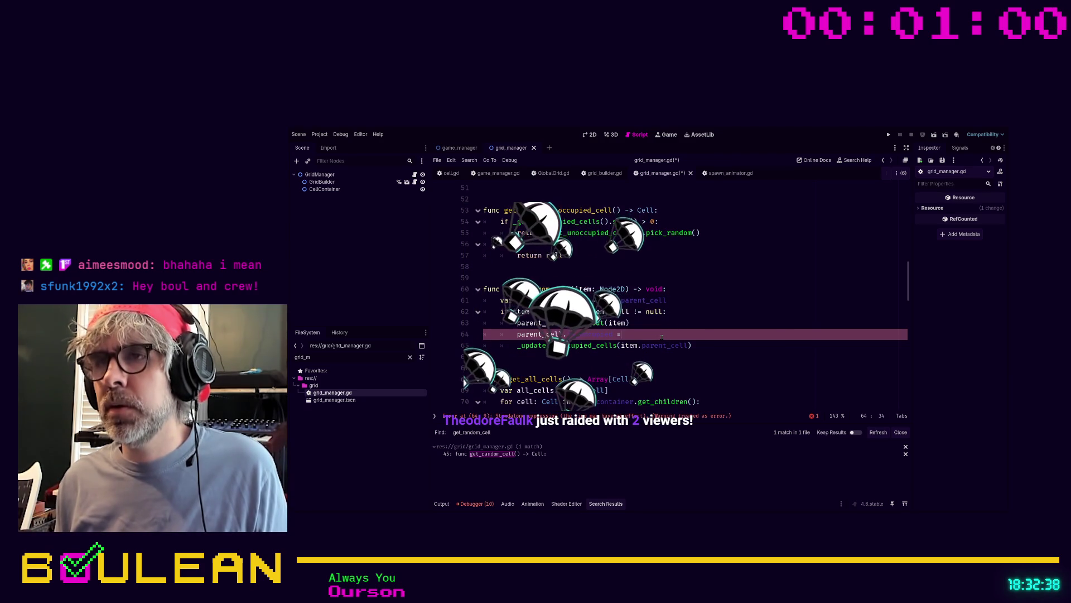
pyautogui.click(694, 345)
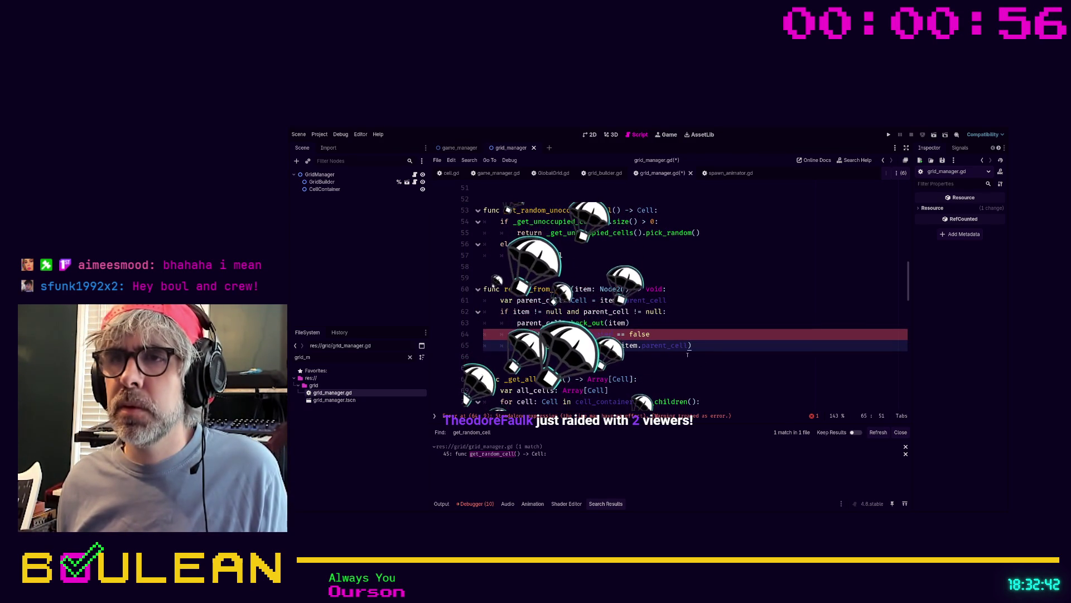
pyautogui.click(626, 334)
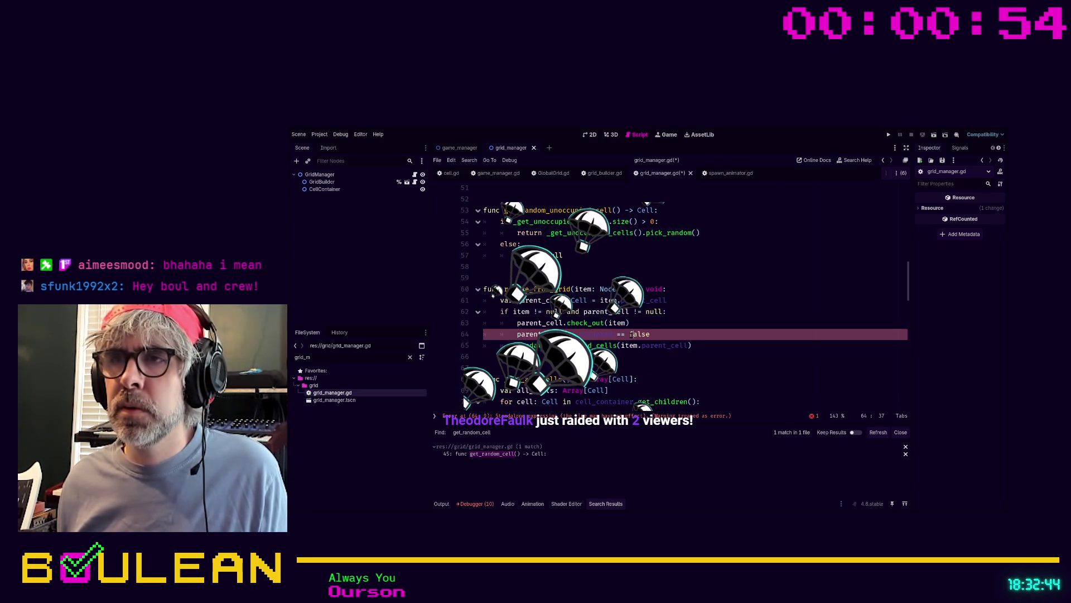
pyautogui.press('BackSpace')
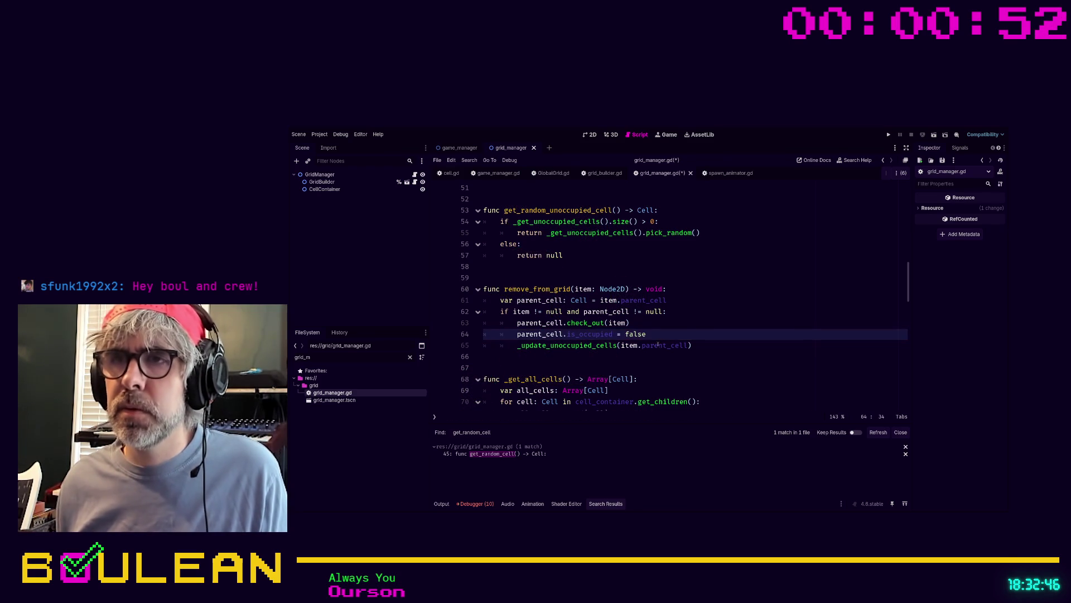
# Comment out the _update_unoccupied_cells call on line 65 and save and run the game
pyautogui.click(719, 347)
pyautogui.hotkey('ctrl', 'k')
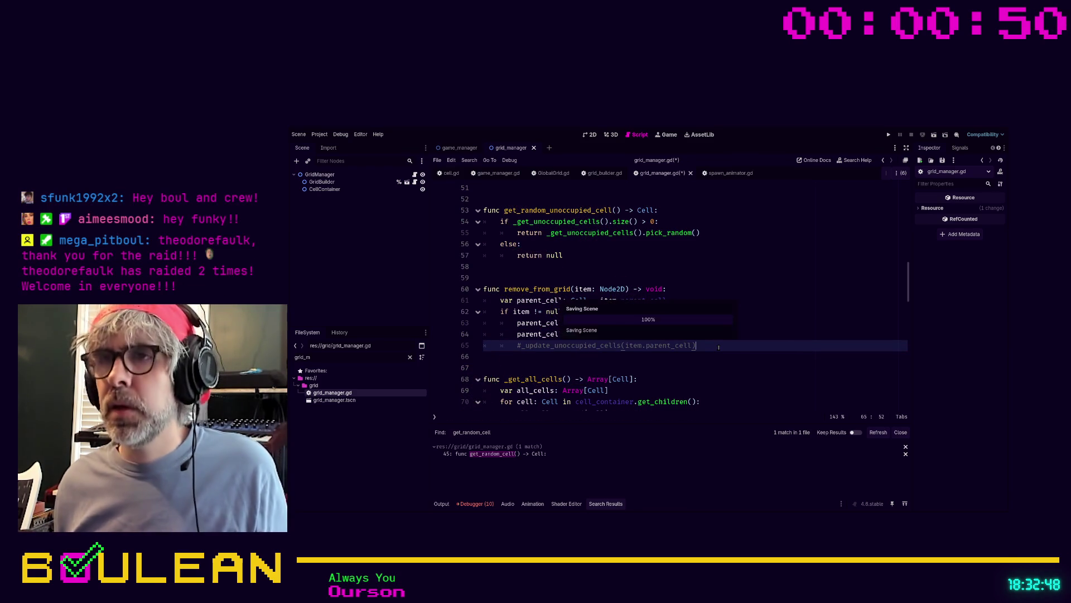
pyautogui.press('F5')
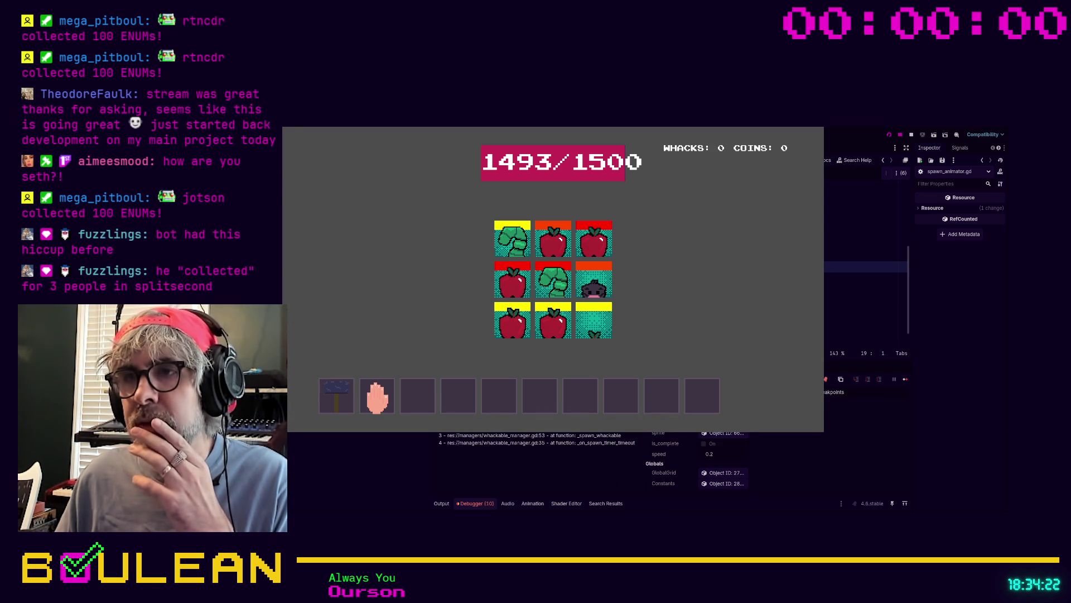
# Inspect the whackable_manager.gd frame of the error's call stack in the Debugger
pyautogui.click(575, 436)
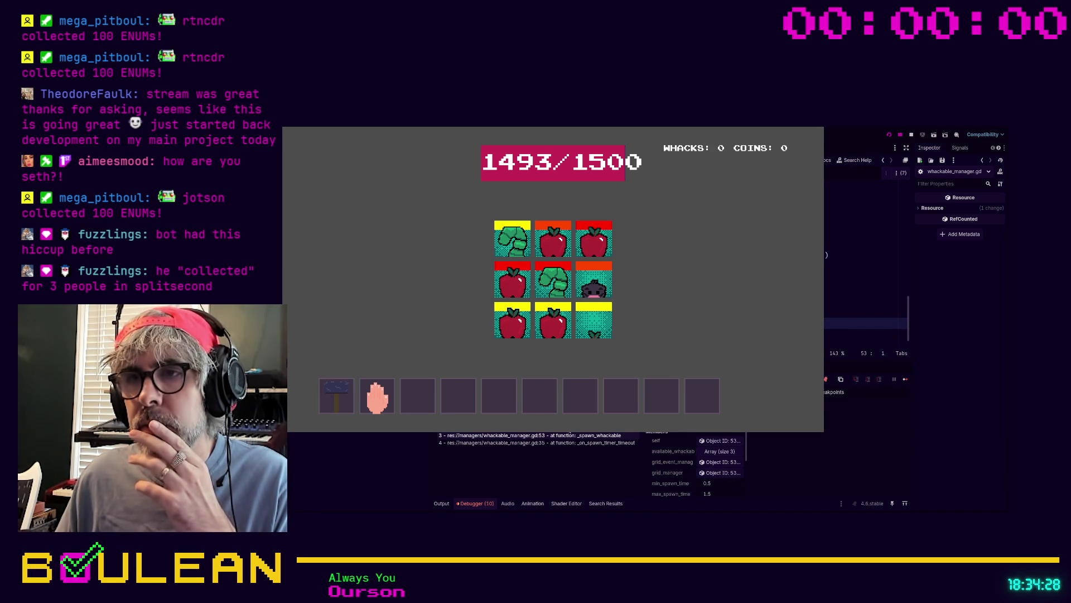
# Trace the error's stack frames down to the failing _create_spawn_timer in spawn_animator.gd
pyautogui.press('Up')
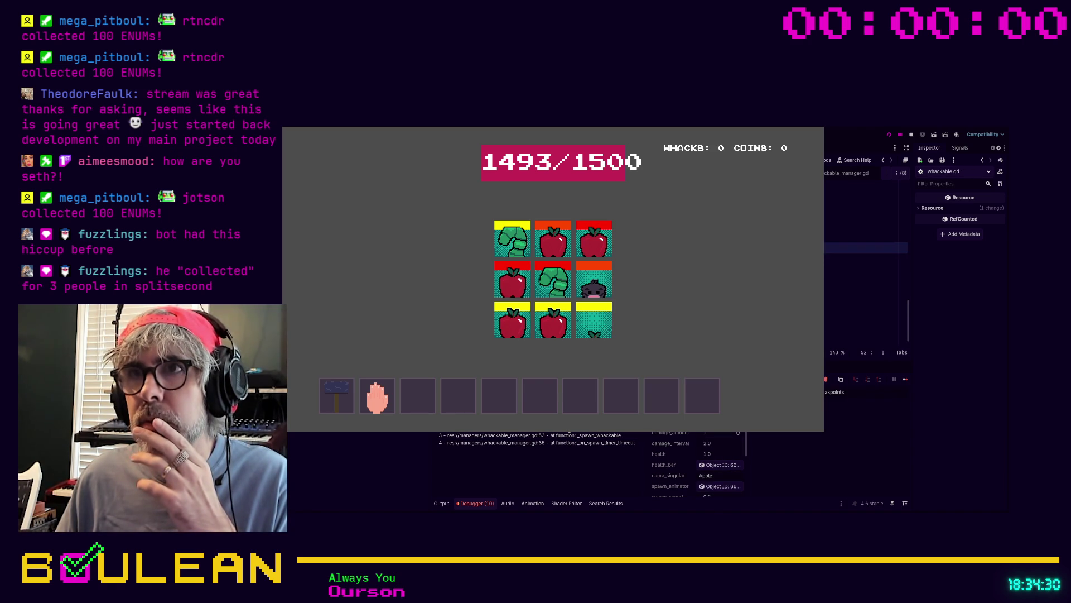
pyautogui.scroll(5, 832, 267)
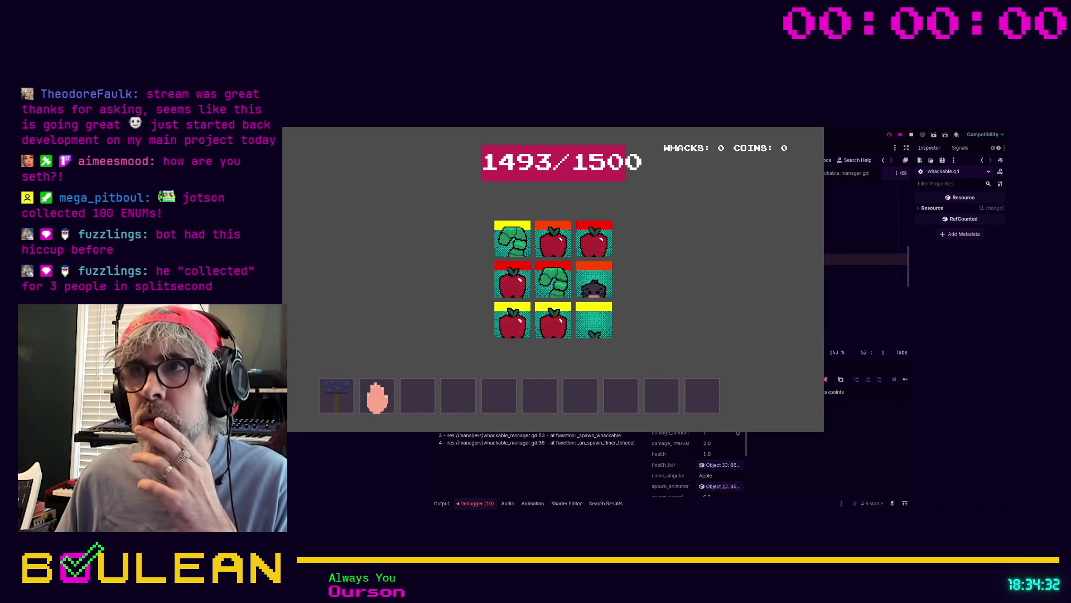
pyautogui.scroll(3, 832, 266)
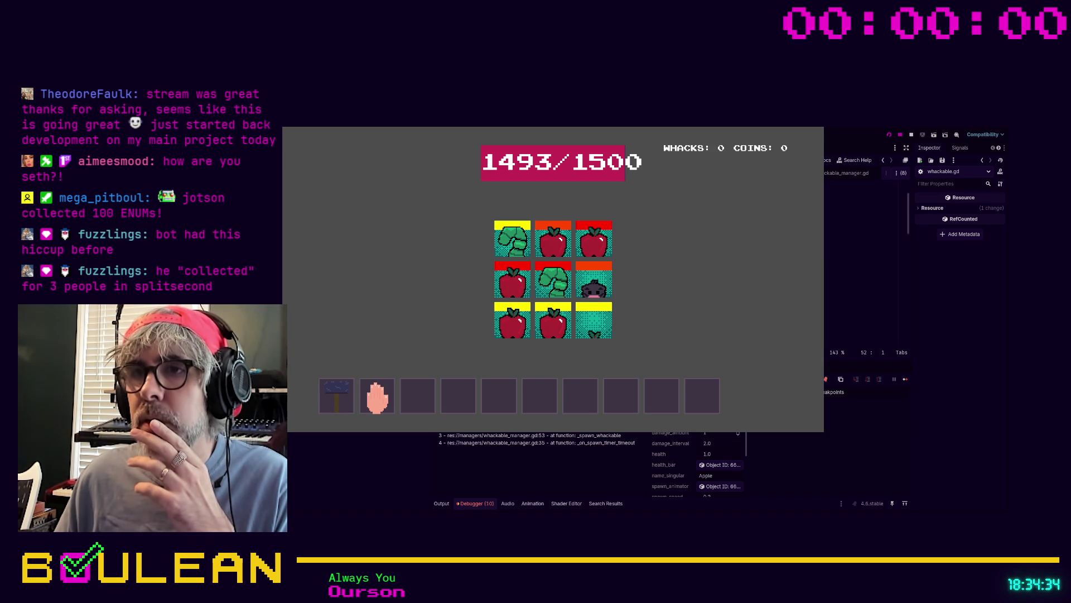
pyautogui.click(532, 434)
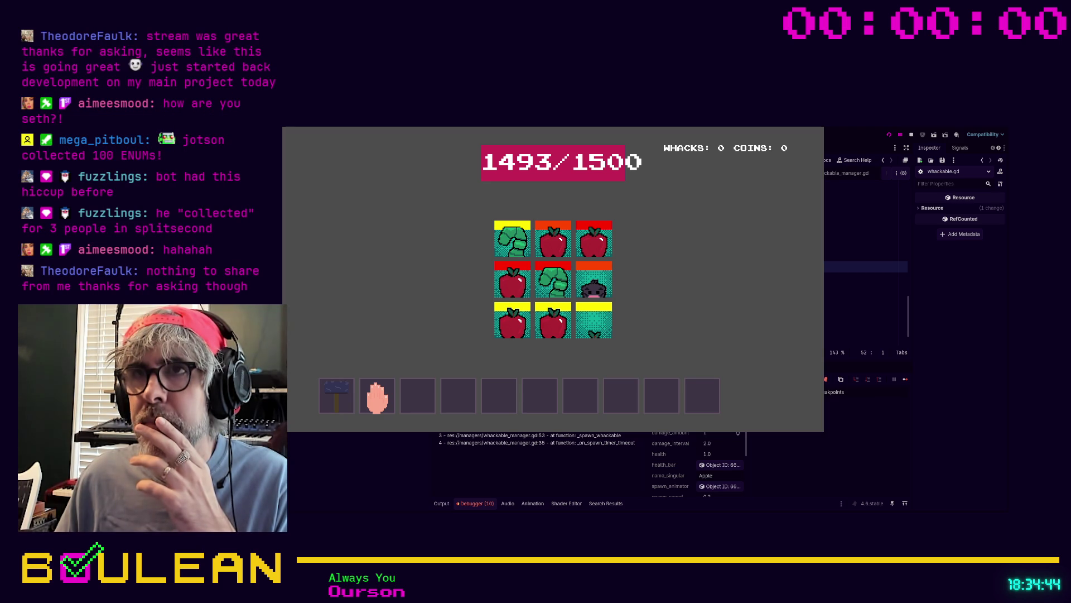
pyautogui.scroll(5, 865, 268)
pyautogui.scroll(3, 865, 251)
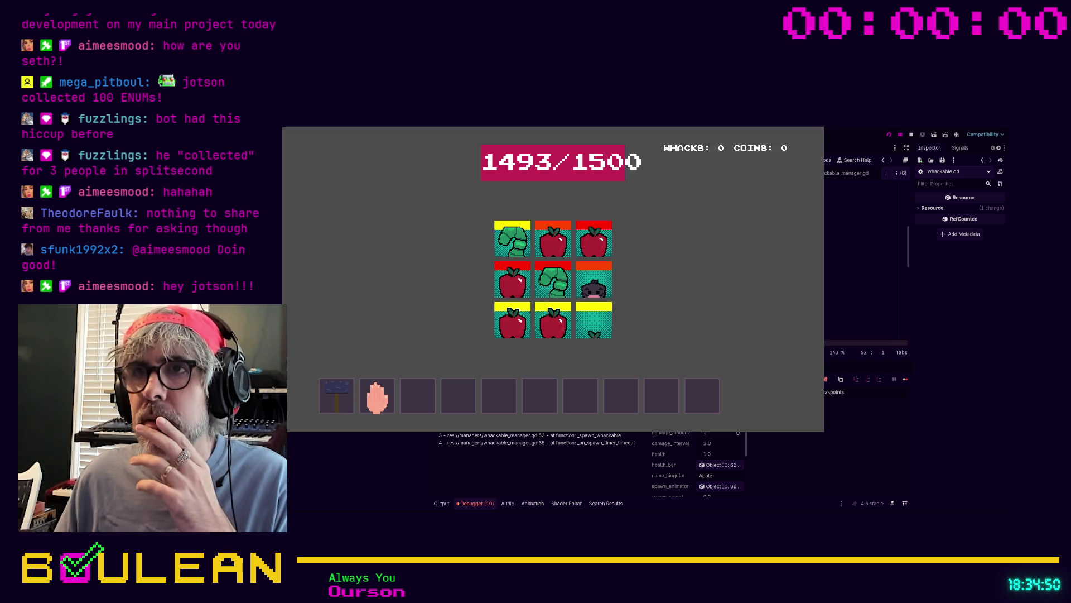
pyautogui.scroll(-3, 865, 268)
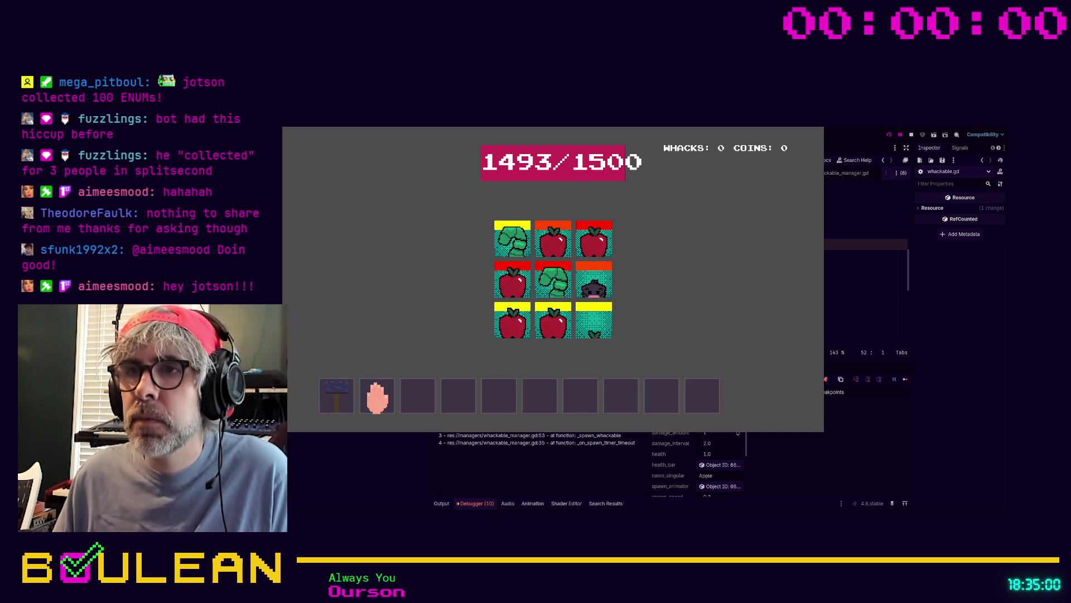
pyautogui.click(536, 442)
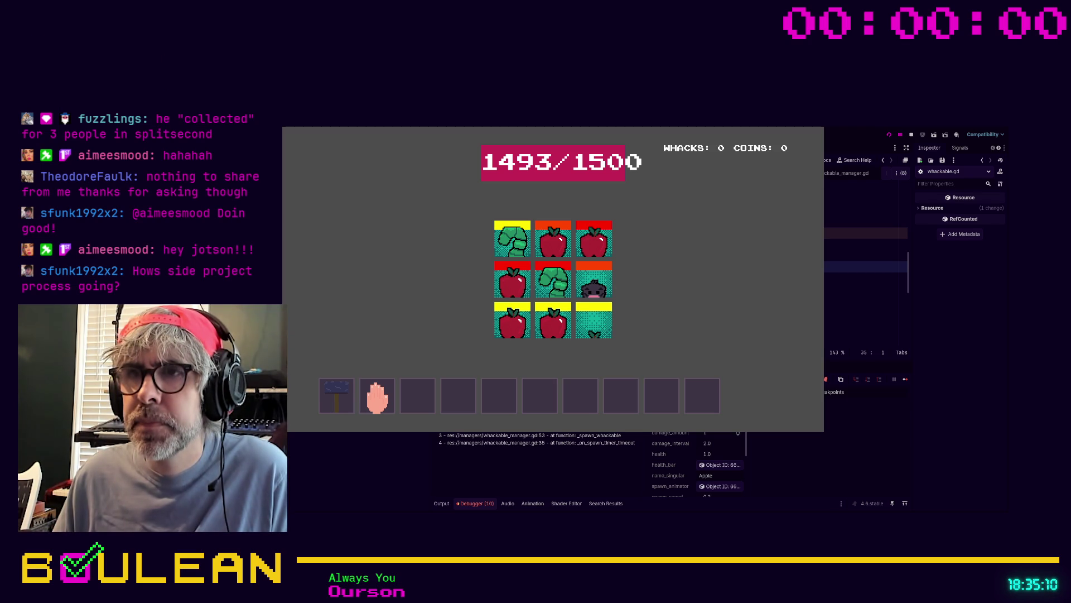
pyautogui.click(720, 486)
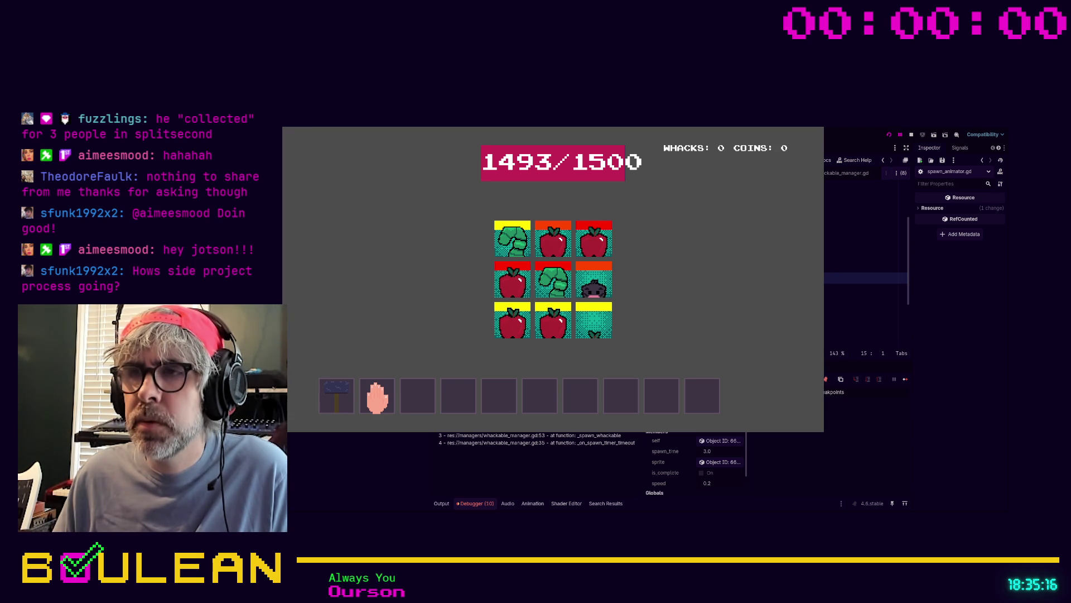
pyautogui.press('F10')
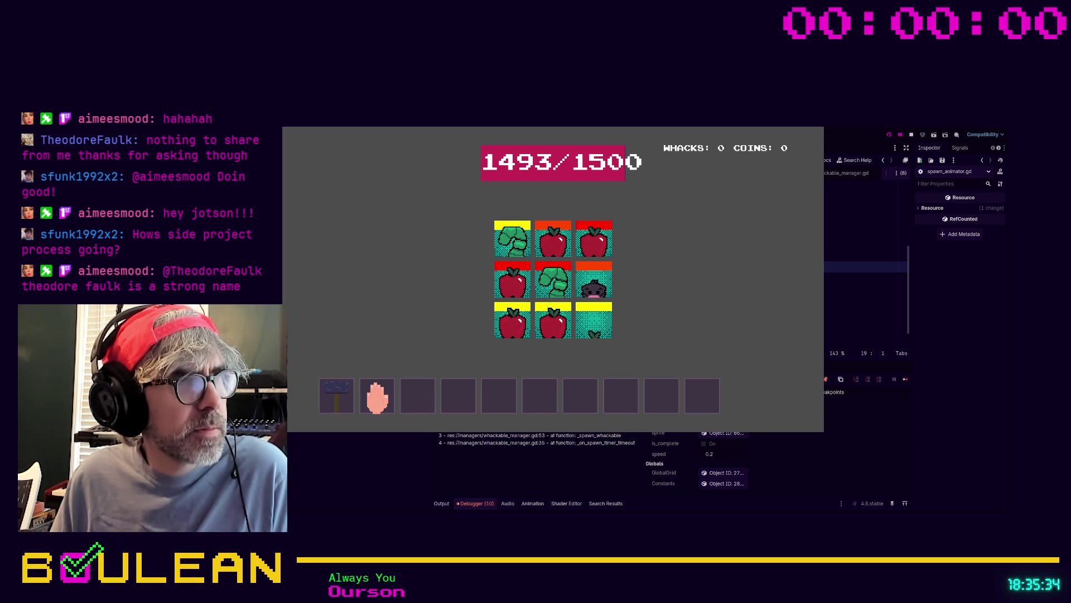
# Return to the editor at spawn_animator.gd line 24 and stop the frozen game
pyautogui.hotkey('alt', 'Tab')
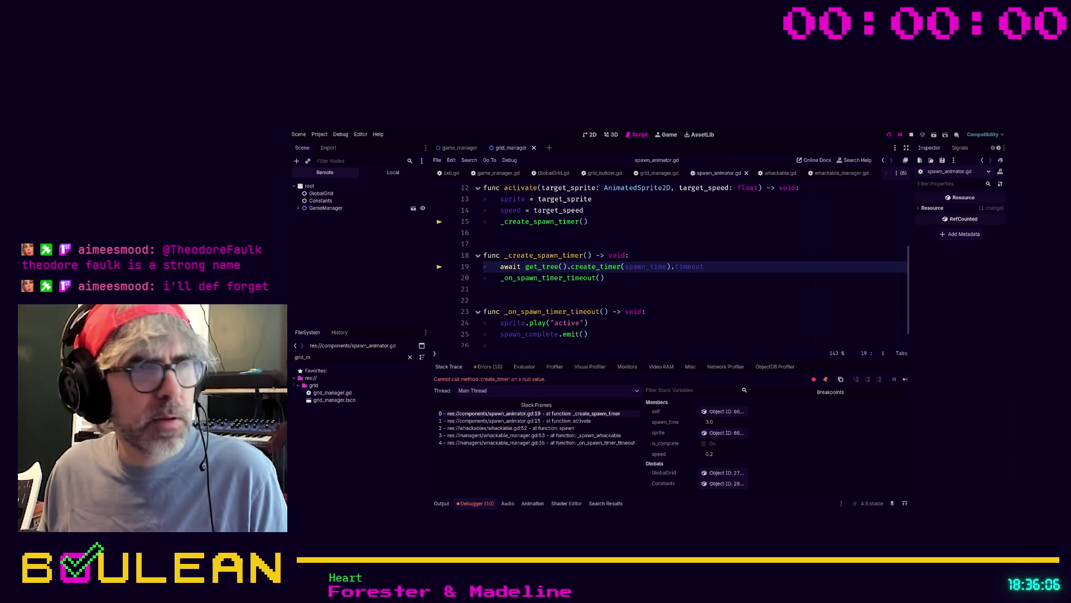
pyautogui.click(588, 323)
pyautogui.press('F8')
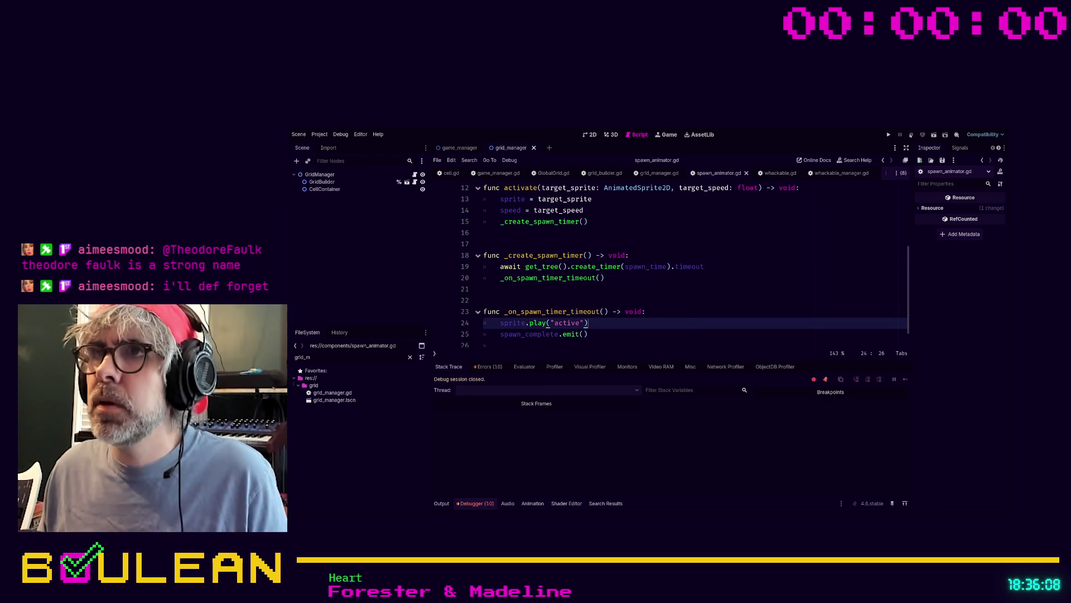
# In grid_manager.gd, rename available_cells to unoccupied_cells on line 76
pyautogui.click(659, 173)
pyautogui.scroll(-2, 677, 184)
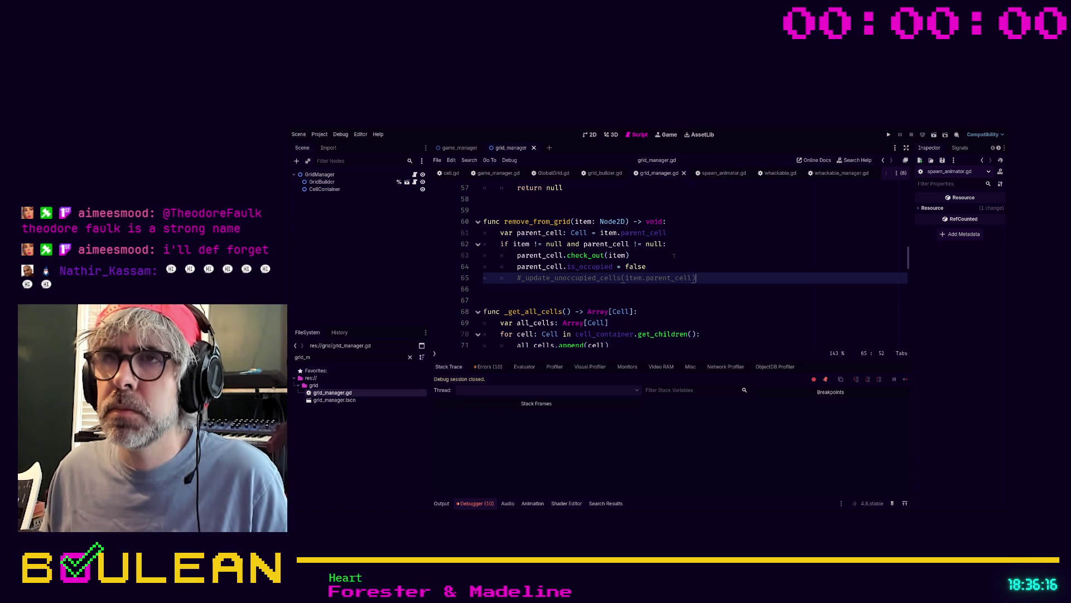
pyautogui.scroll(-1, 675, 255)
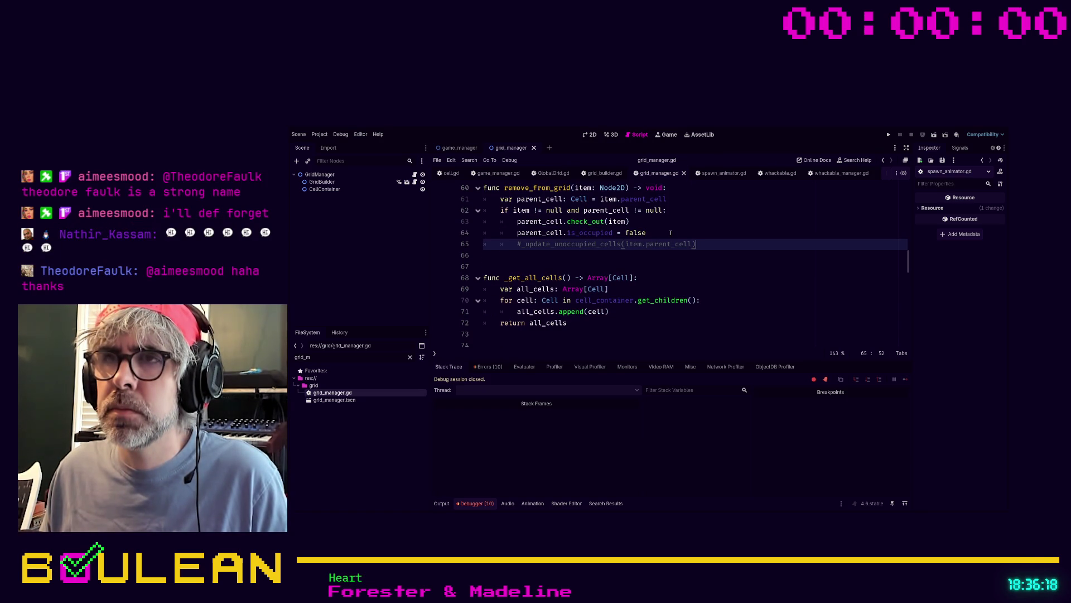
pyautogui.scroll(-1, 667, 229)
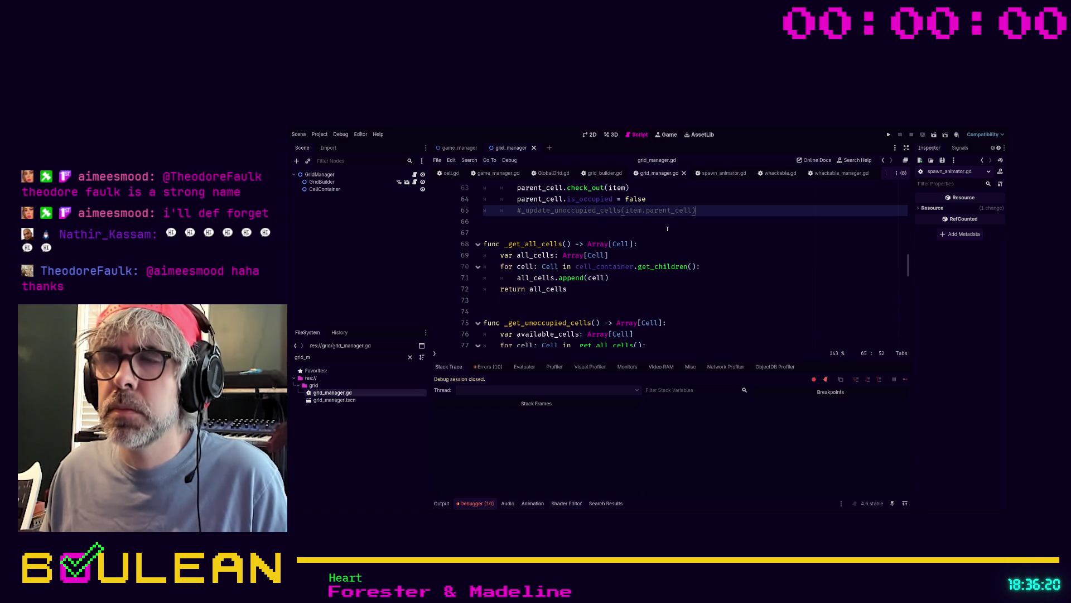
pyautogui.scroll(-1, 667, 228)
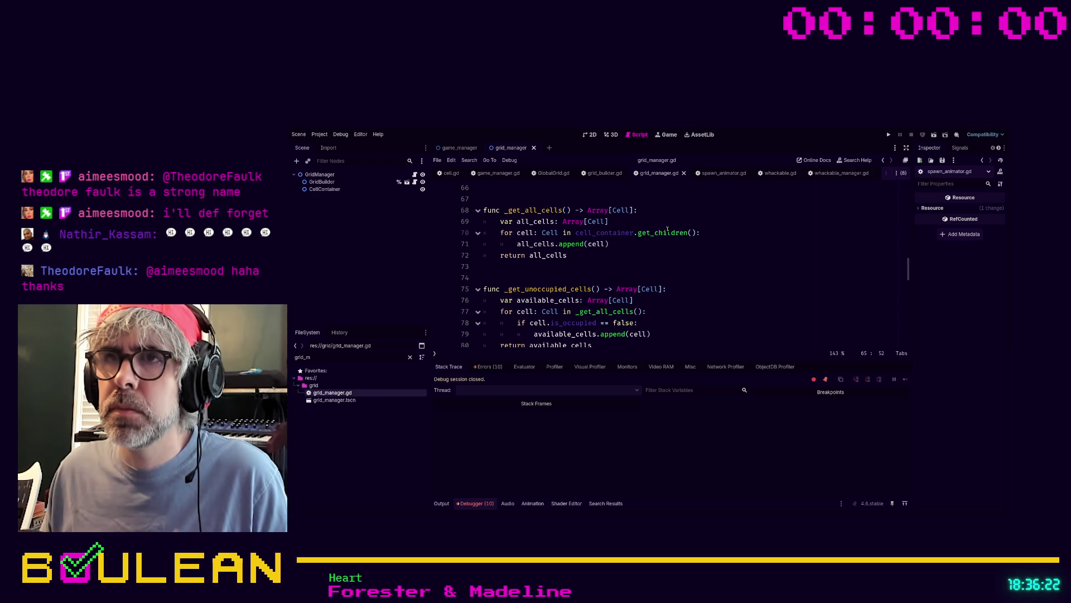
pyautogui.scroll(-1, 667, 229)
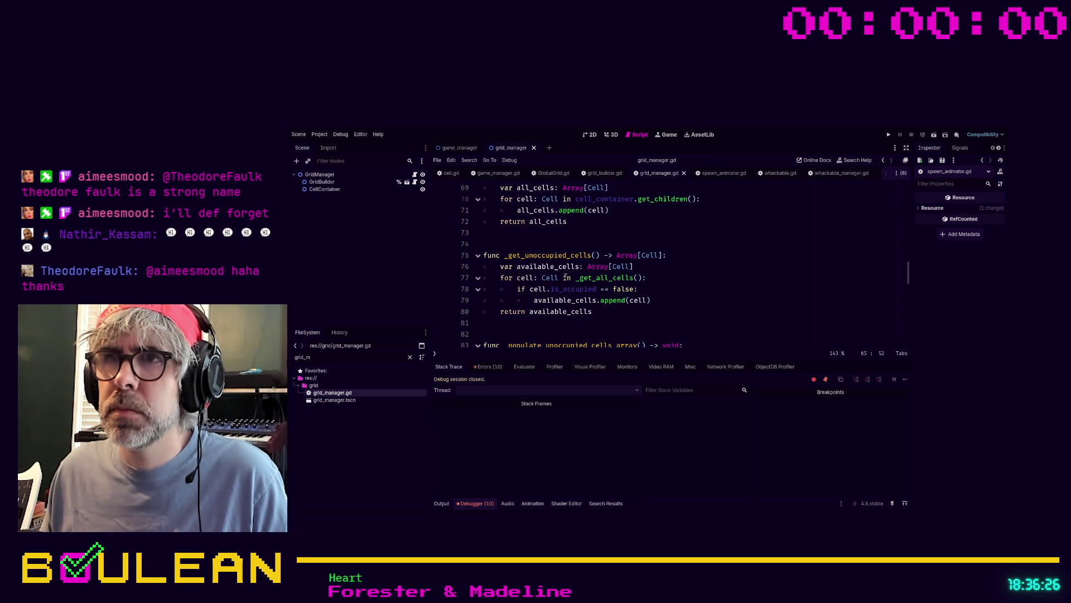
pyautogui.scroll(1, 610, 266)
pyautogui.moveTo(551, 300); pyautogui.dragTo(516, 300)
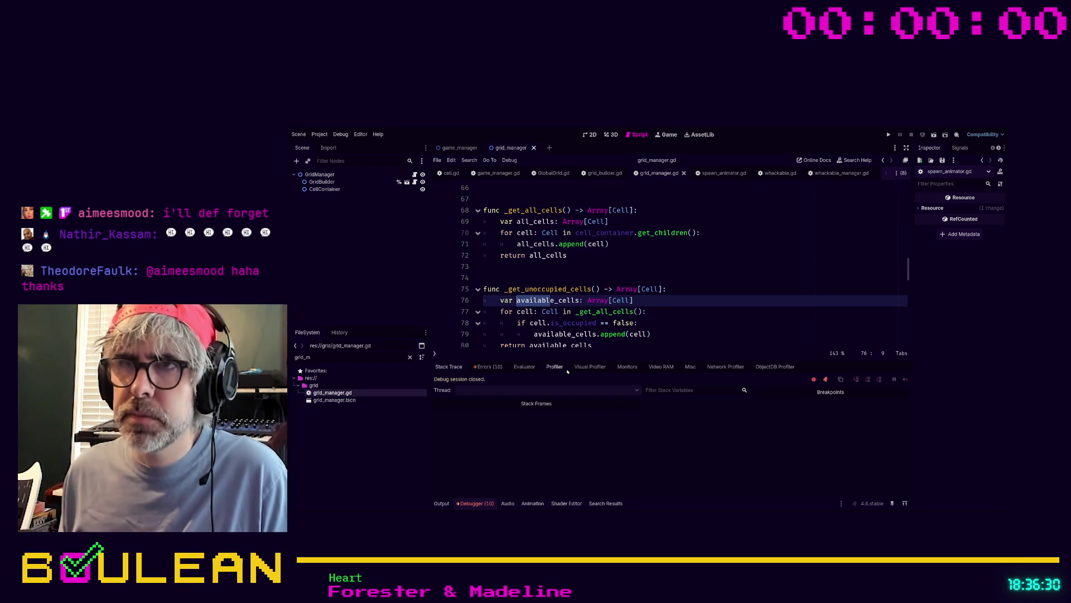
pyautogui.write('unoccupied')
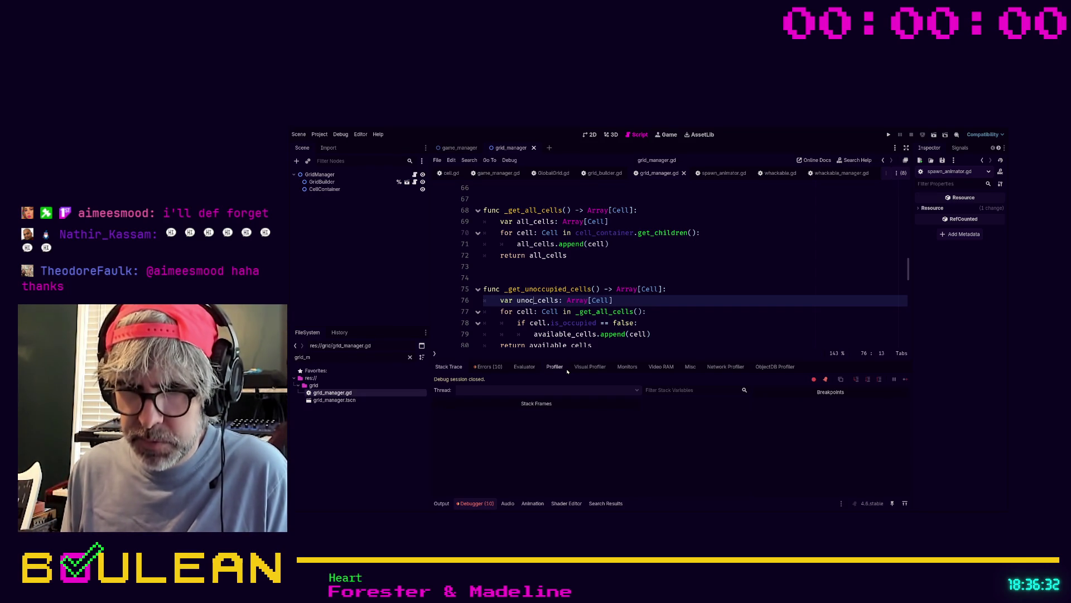
# Replace available_cells with unoccupied_cells on lines 79 and 80 and save the script
pyautogui.press('Down')
pyautogui.press('Down')
pyautogui.press('Down')
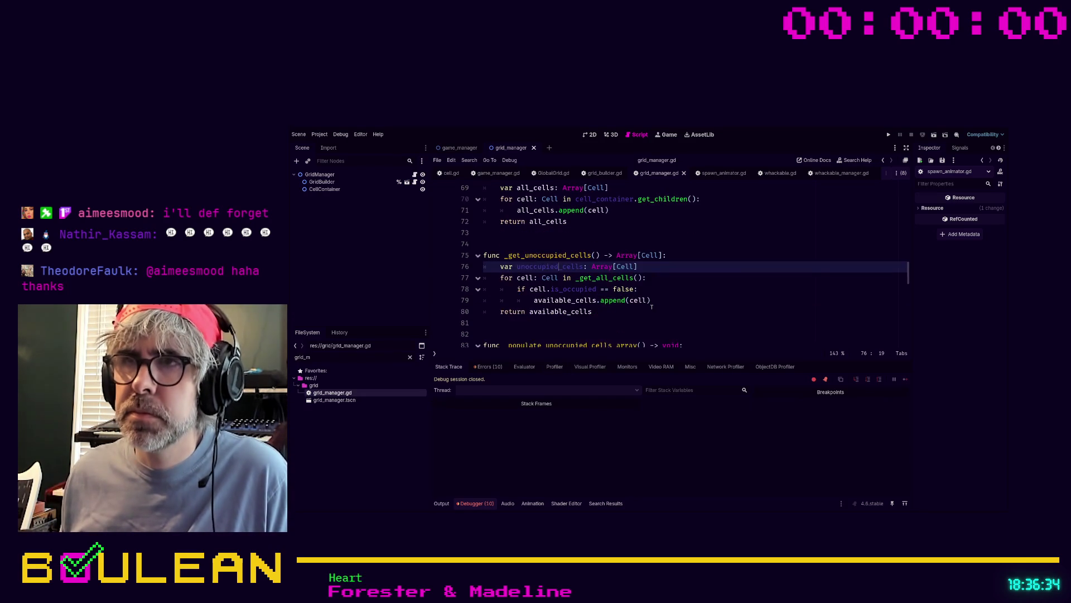
pyautogui.doubleClick(550, 267)
pyautogui.hotkey('ctrl', 'c')
pyautogui.doubleClick(564, 300)
pyautogui.hotkey('ctrl', 'v')
pyautogui.doubleClick(551, 311)
pyautogui.hotkey('ctrl', 'v')
pyautogui.scroll(-1, 638, 309)
pyautogui.press('Down')
pyautogui.hotkey('ctrl', 's')
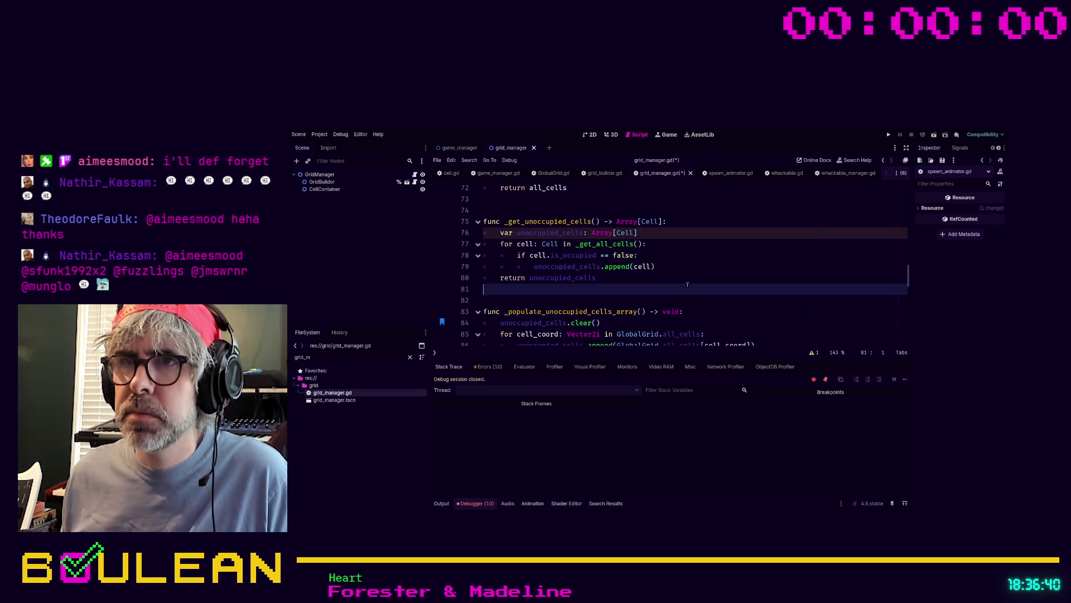
pyautogui.scroll(-2, 682, 283)
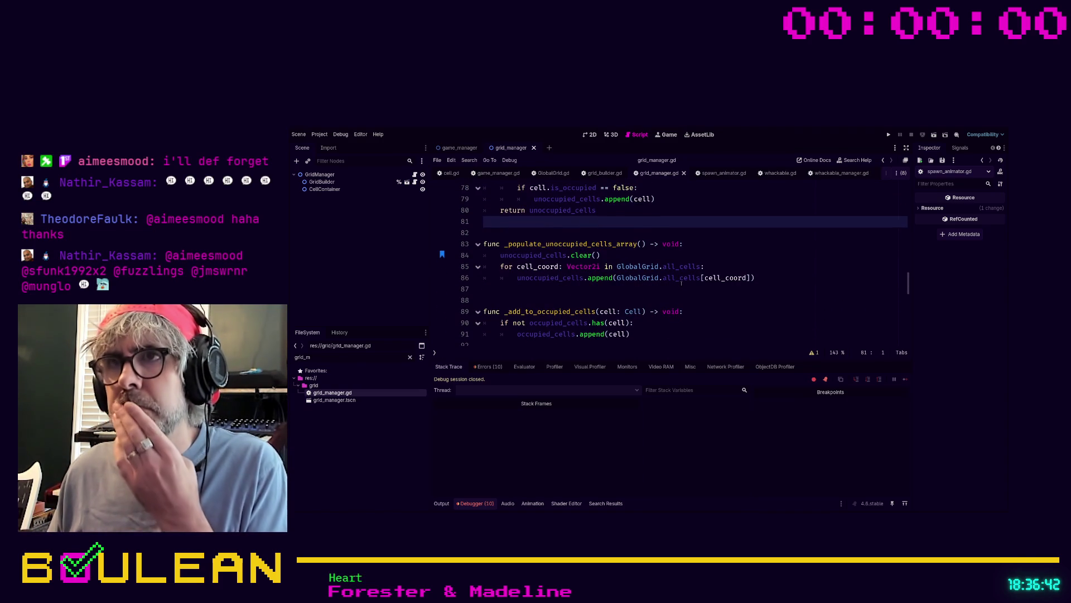
pyautogui.scroll(-1, 570, 294)
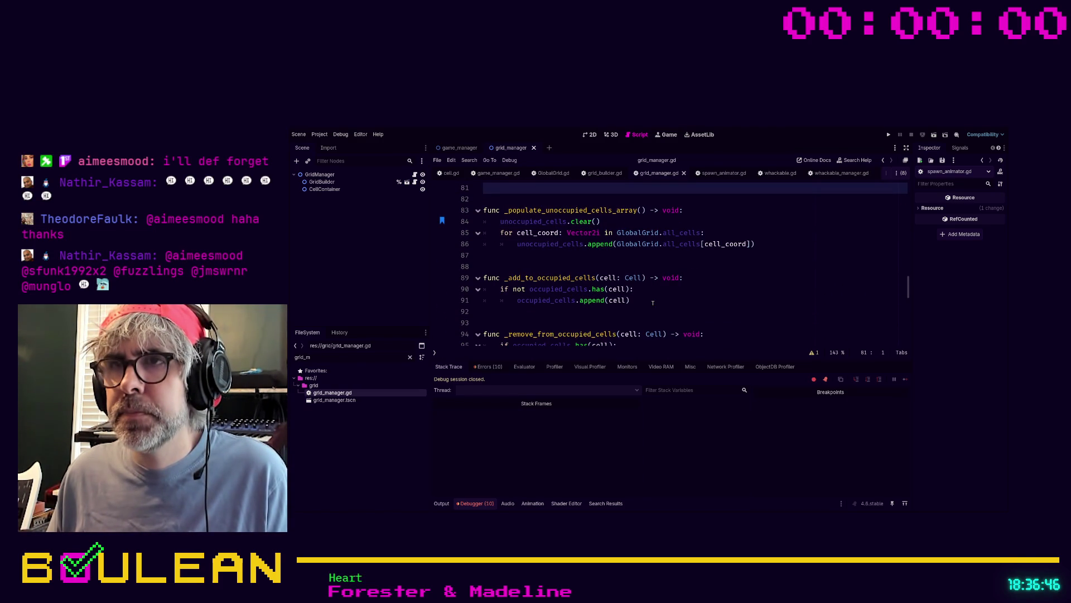
pyautogui.scroll(-1, 591, 257)
pyautogui.scroll(1, 540, 211)
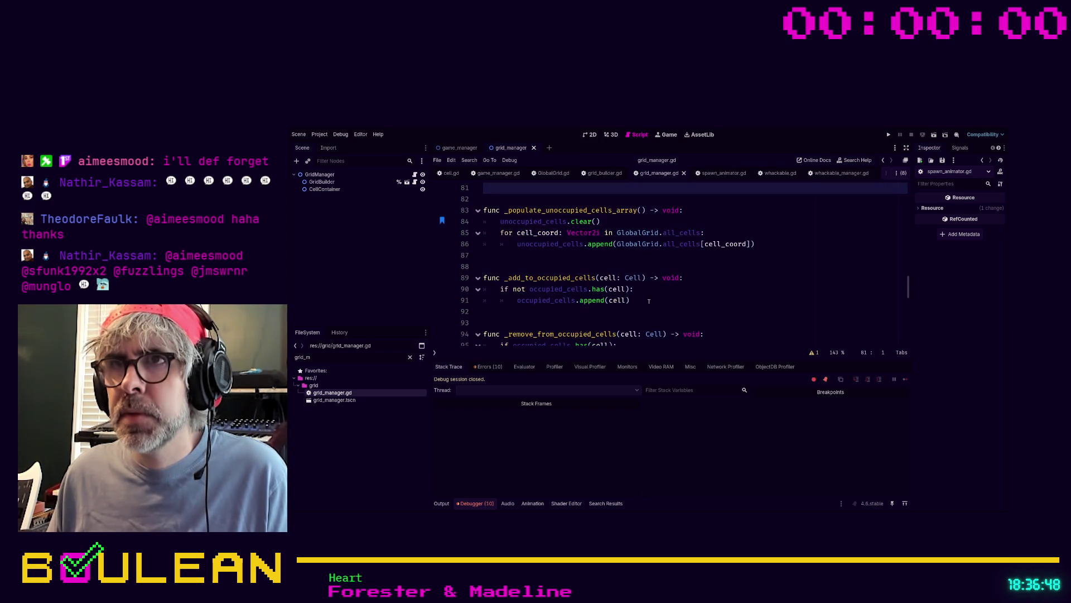
pyautogui.press('Down')
pyautogui.scroll(-2, 572, 241)
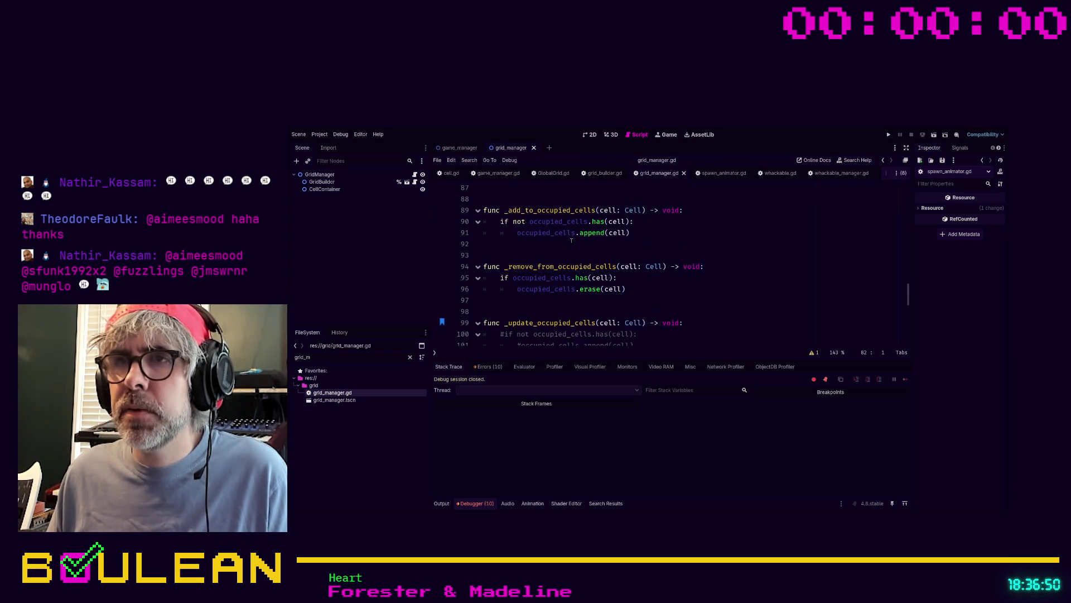
pyautogui.scroll(-4, 604, 273)
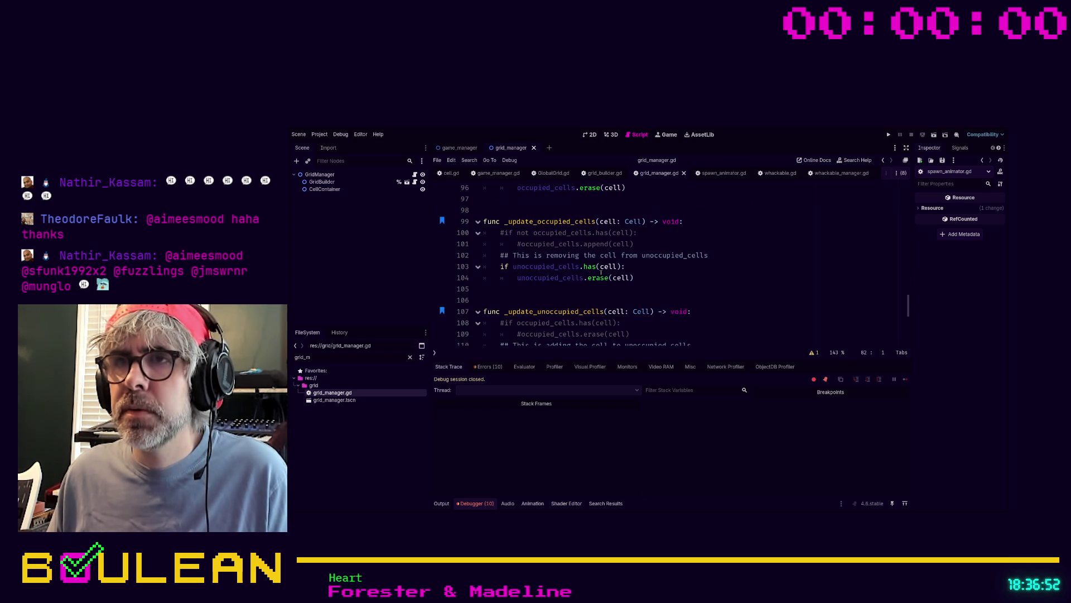
pyautogui.scroll(-3, 601, 270)
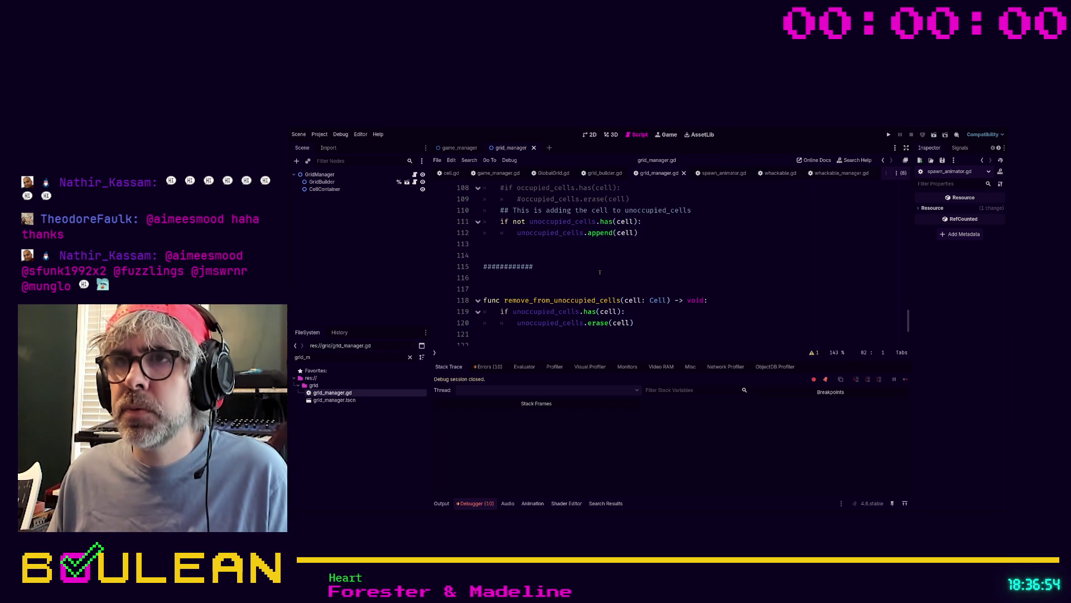
pyautogui.scroll(-1, 600, 271)
pyautogui.scroll(-1, 600, 271)
pyautogui.scroll(-1, 600, 271)
pyautogui.keyDown('shift'); pyautogui.click(663, 339); pyautogui.keyUp('shift')
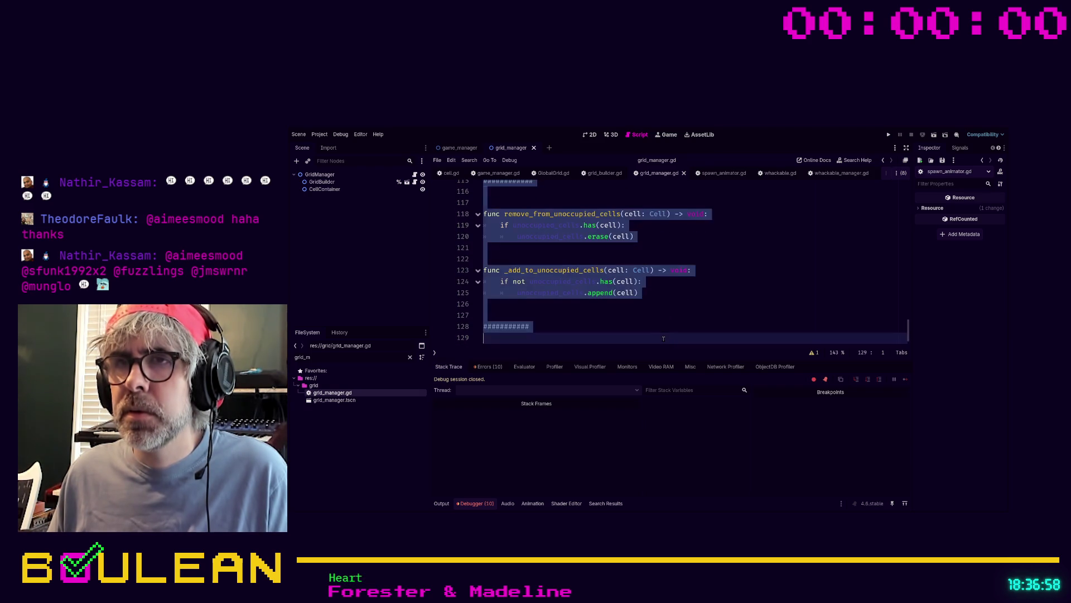
pyautogui.hotkey('ctrl', 'k')
pyautogui.click(718, 315)
pyautogui.scroll(10, 717, 309)
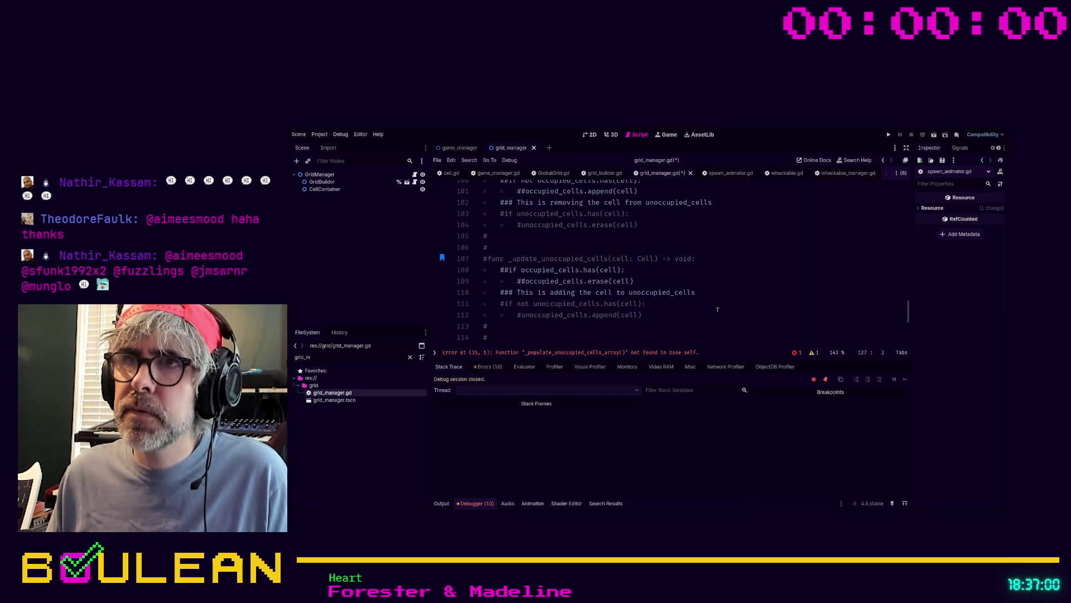
pyautogui.click(572, 353)
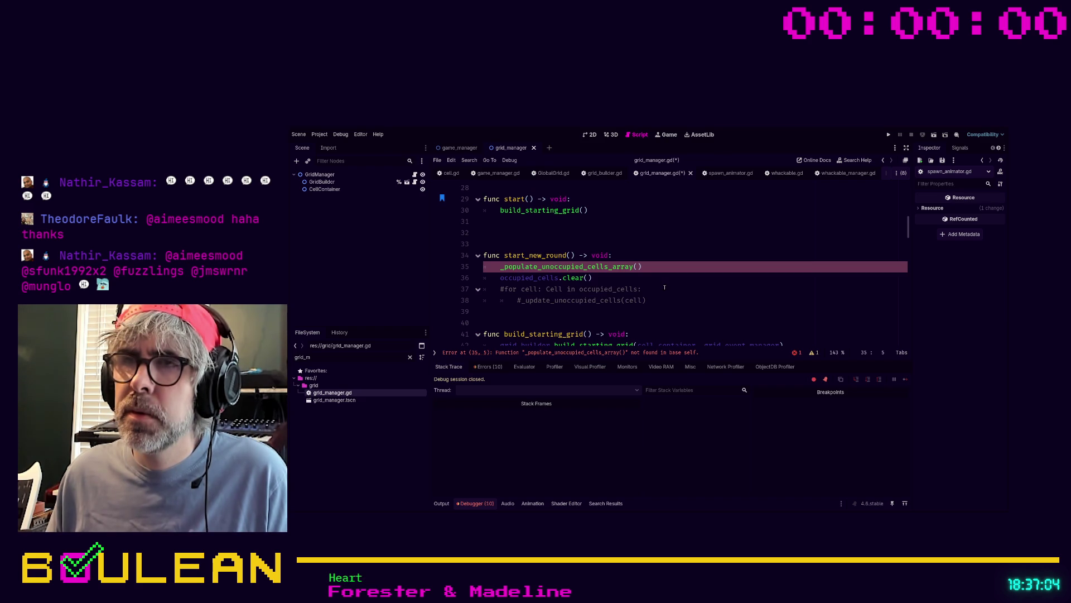
pyautogui.click(654, 266)
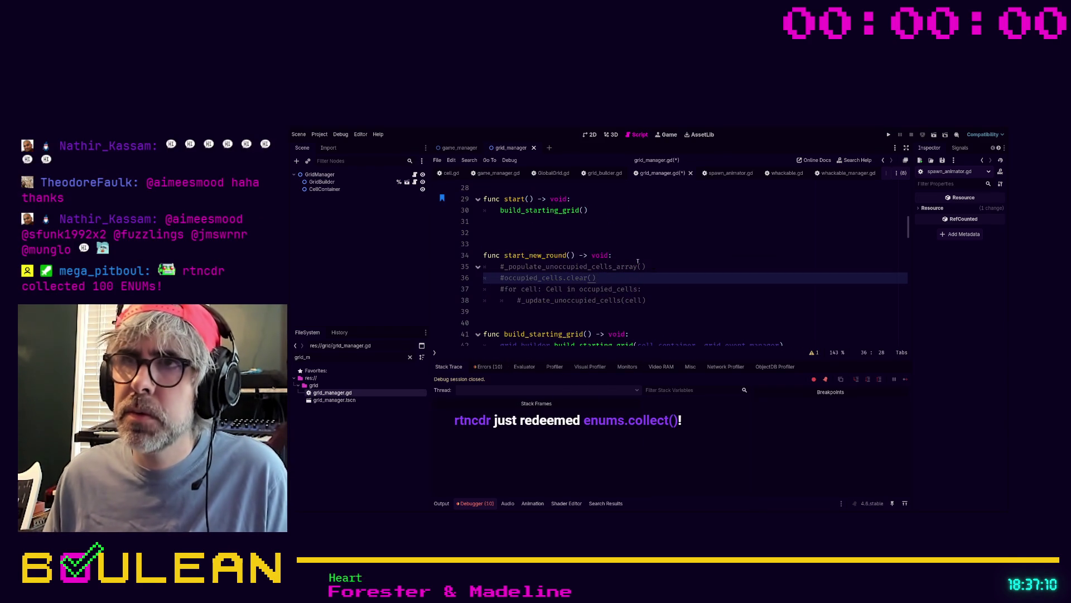
pyautogui.click(636, 257)
pyautogui.press('Return')
pyautogui.write('pass')
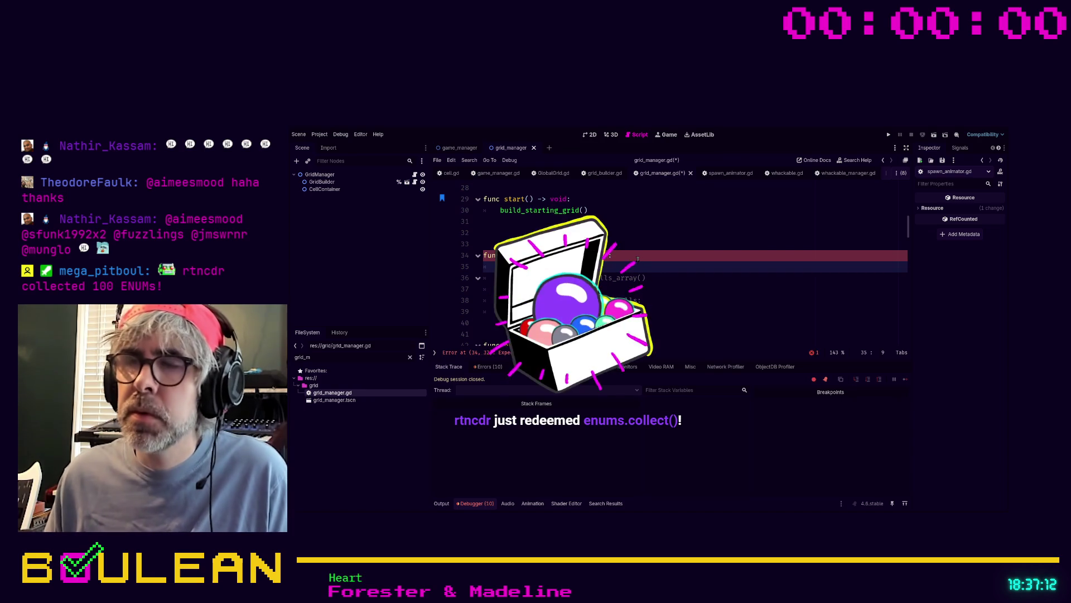
pyautogui.scroll(-1, 672, 288)
pyautogui.scroll(-1, 672, 288)
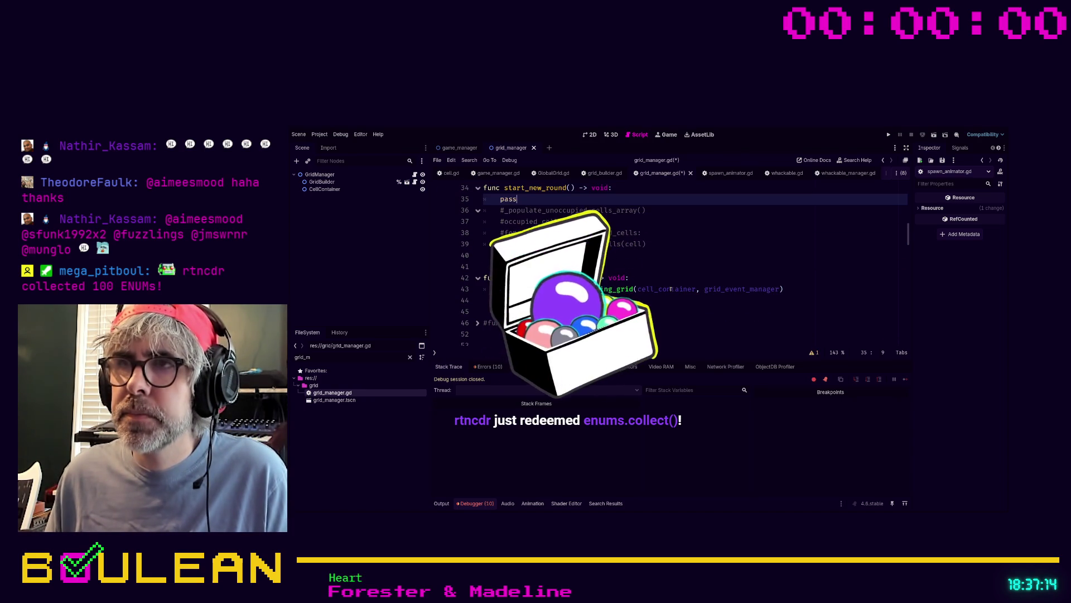
pyautogui.scroll(-2, 614, 291)
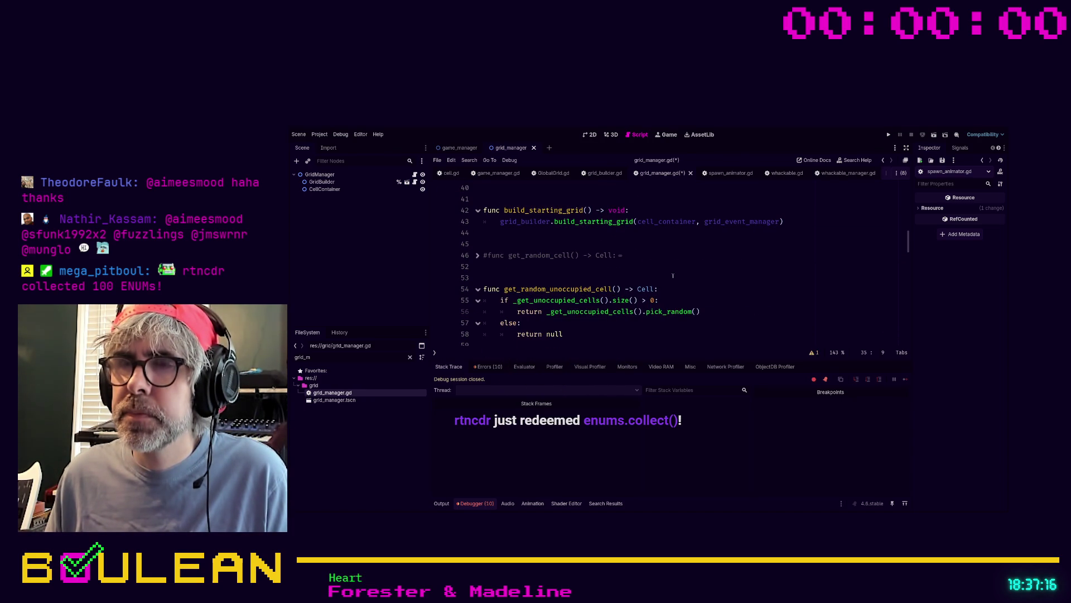
pyautogui.scroll(-1, 709, 261)
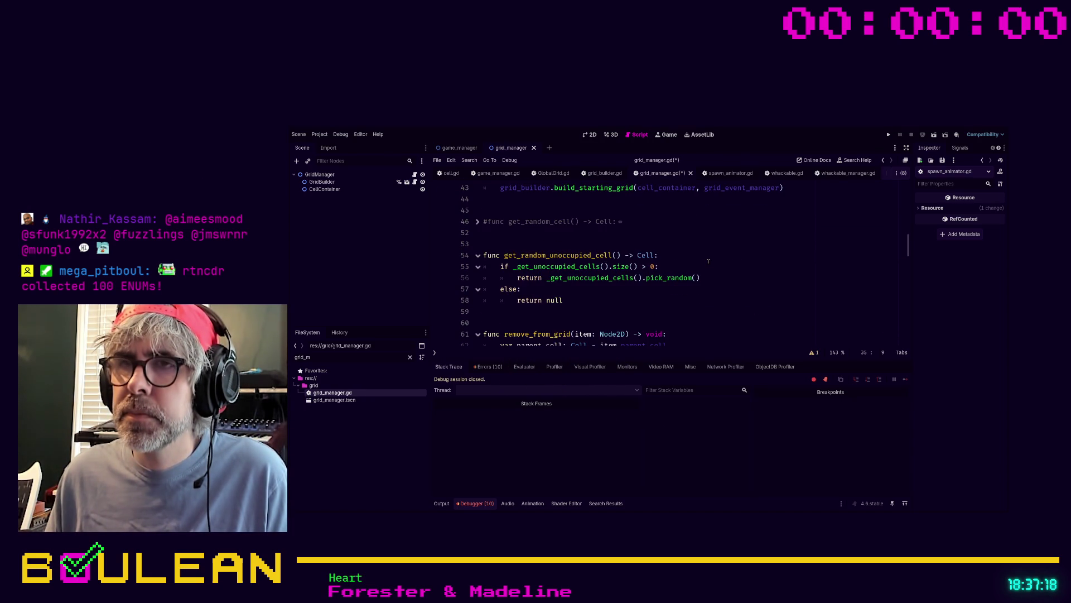
pyautogui.scroll(-1, 708, 260)
pyautogui.scroll(-1, 709, 261)
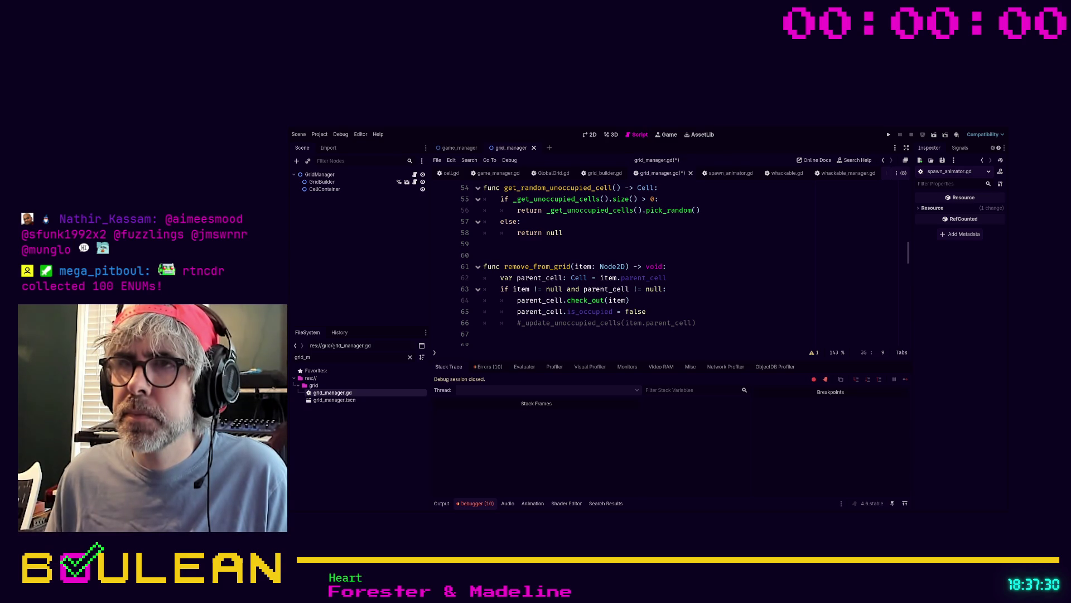
pyautogui.scroll(-1, 652, 297)
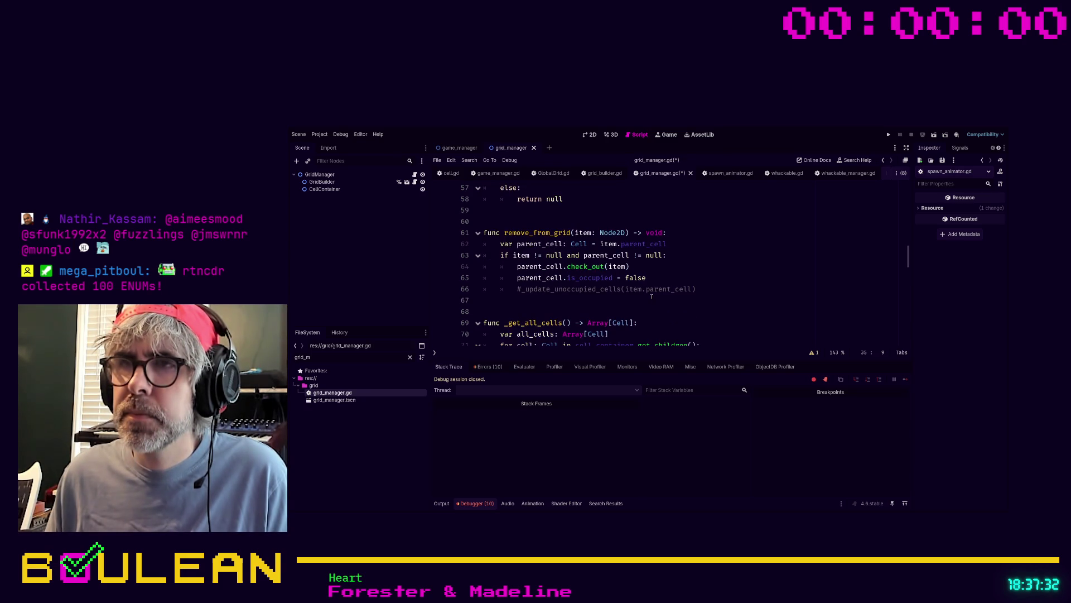
pyautogui.scroll(-1, 653, 276)
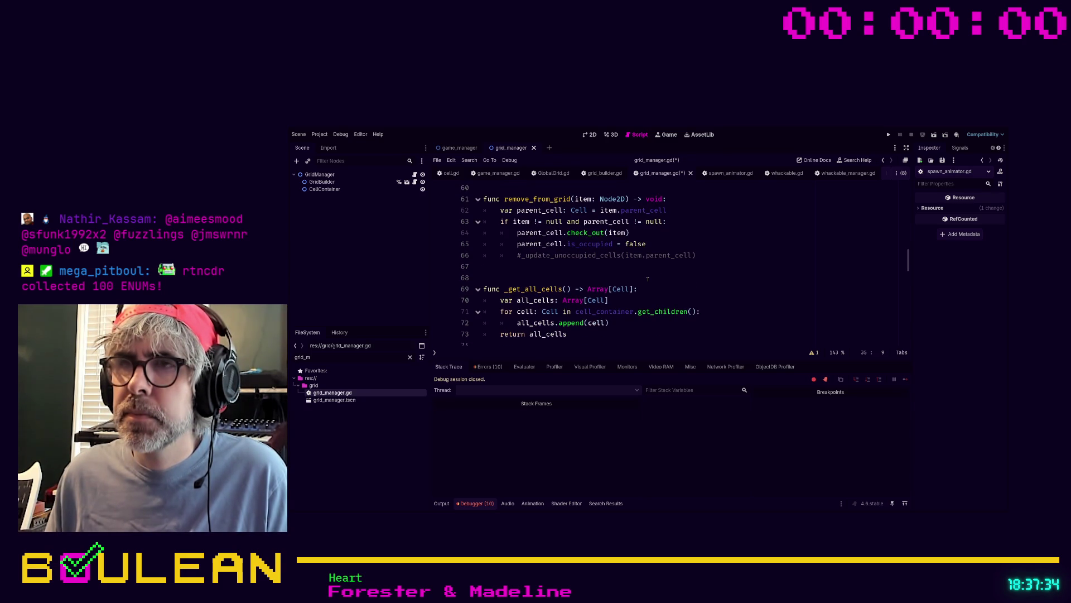
pyautogui.scroll(-5, 595, 280)
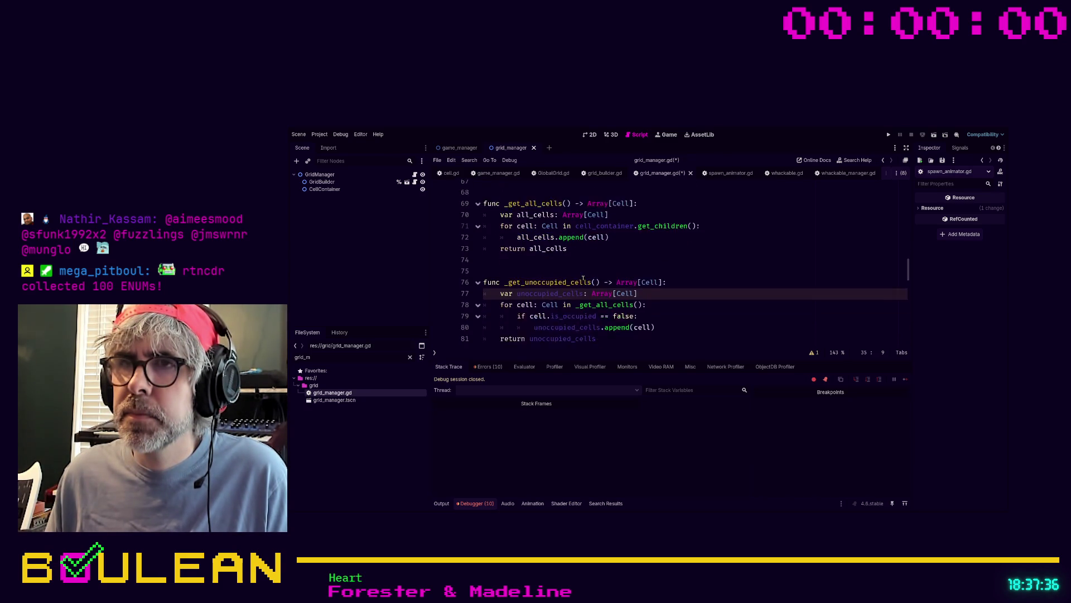
pyautogui.scroll(-3, 615, 285)
pyautogui.scroll(5, 696, 306)
pyautogui.scroll(1, 664, 287)
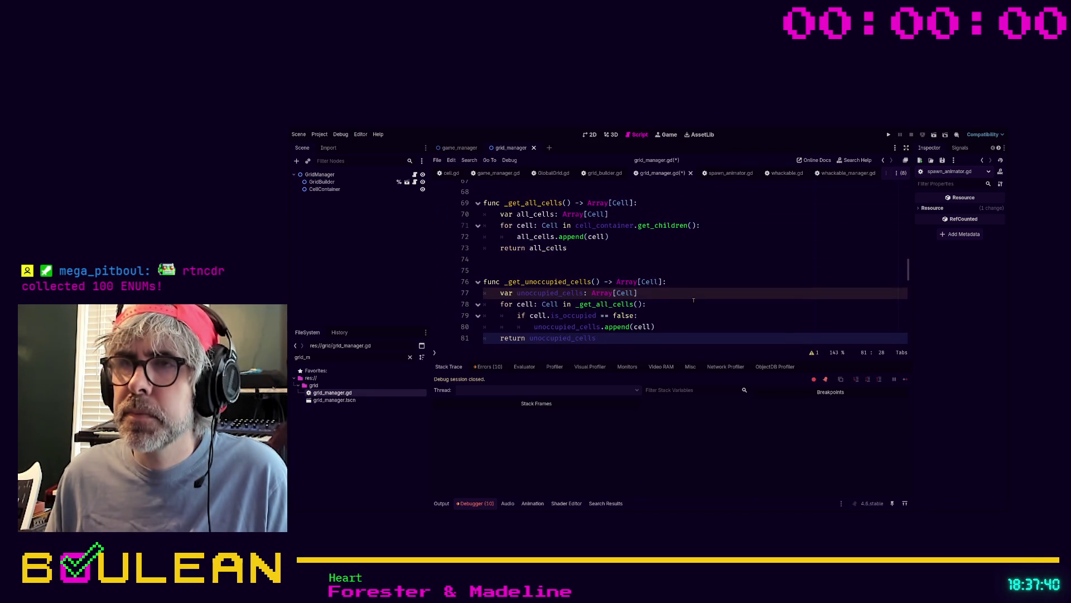
pyautogui.click(634, 268)
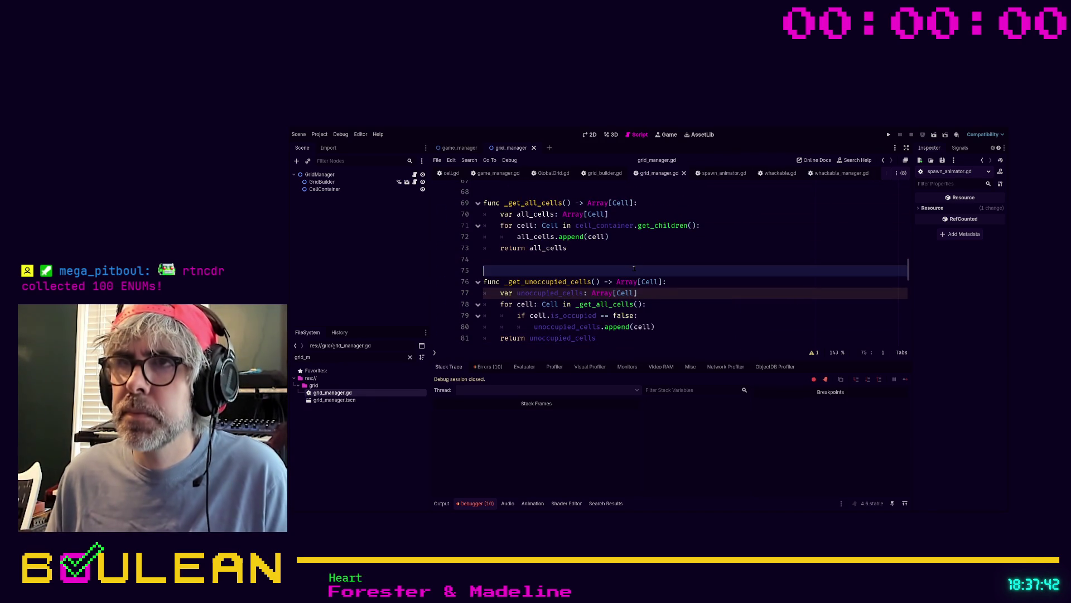
pyautogui.press('F5')
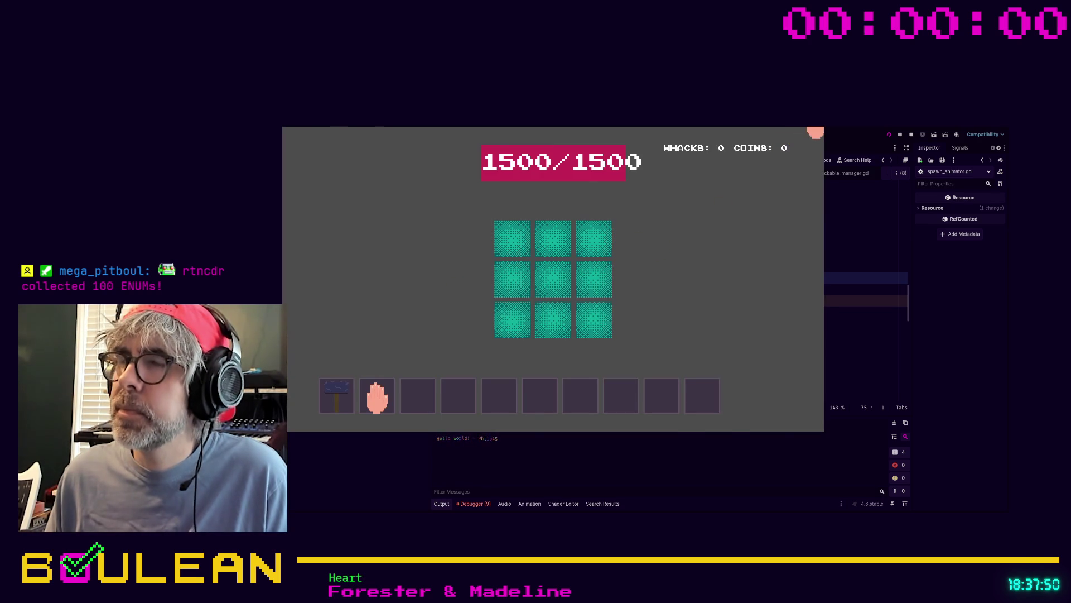
# Stop the running game with F8
pyautogui.press('F8')
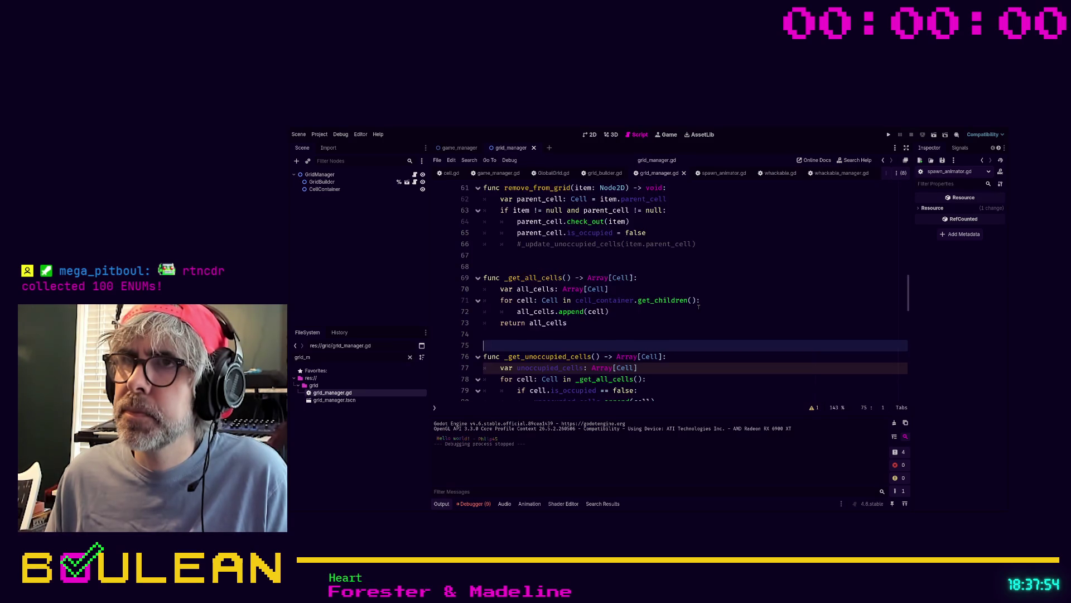
pyautogui.scroll(1, 698, 306)
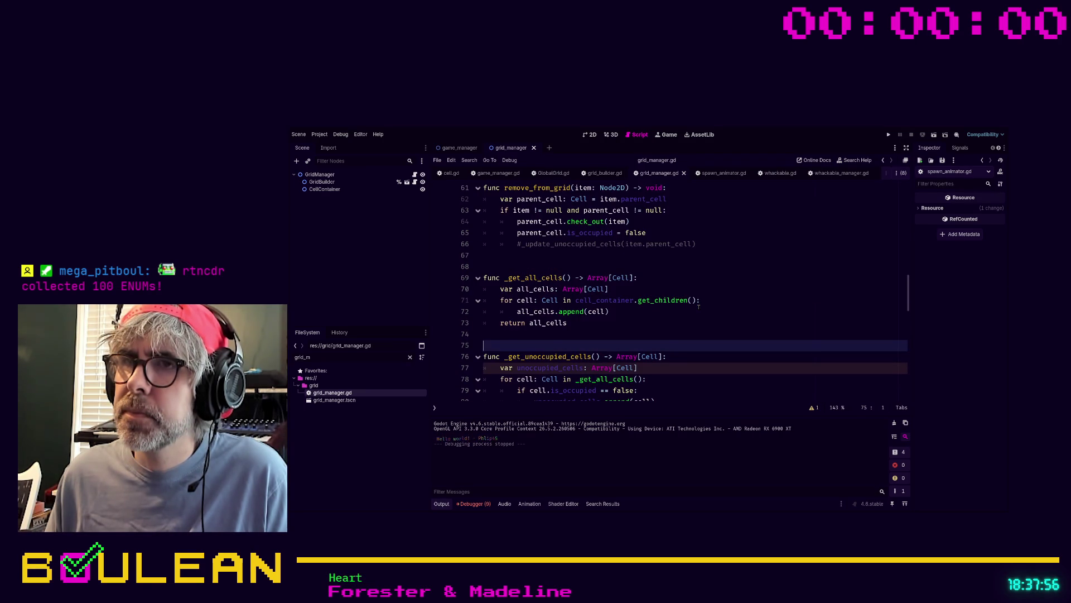
pyautogui.scroll(1, 698, 306)
pyautogui.scroll(6, 698, 306)
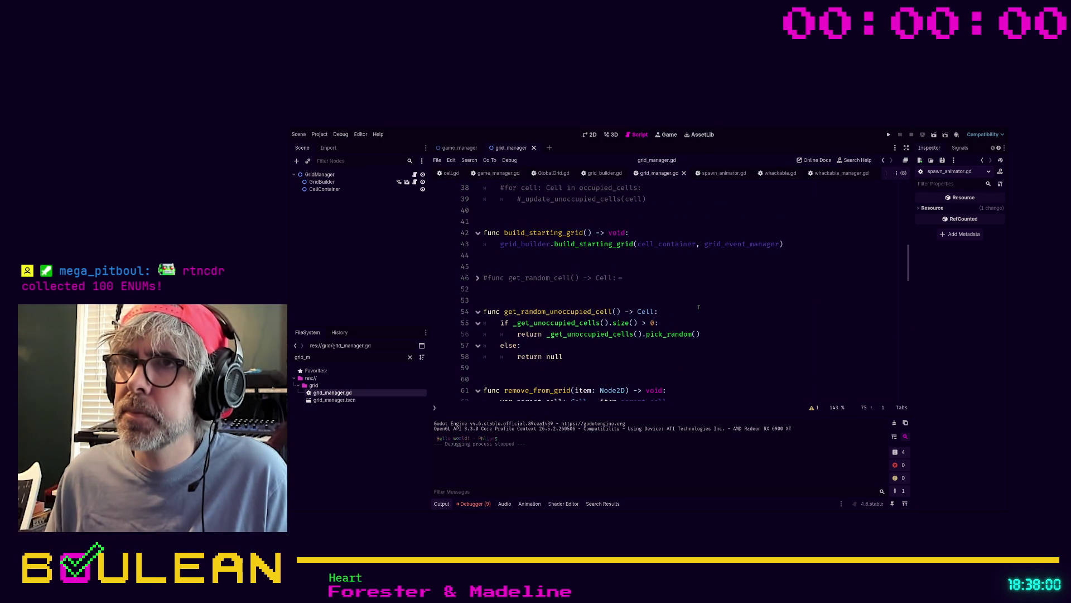
pyautogui.scroll(3, 698, 306)
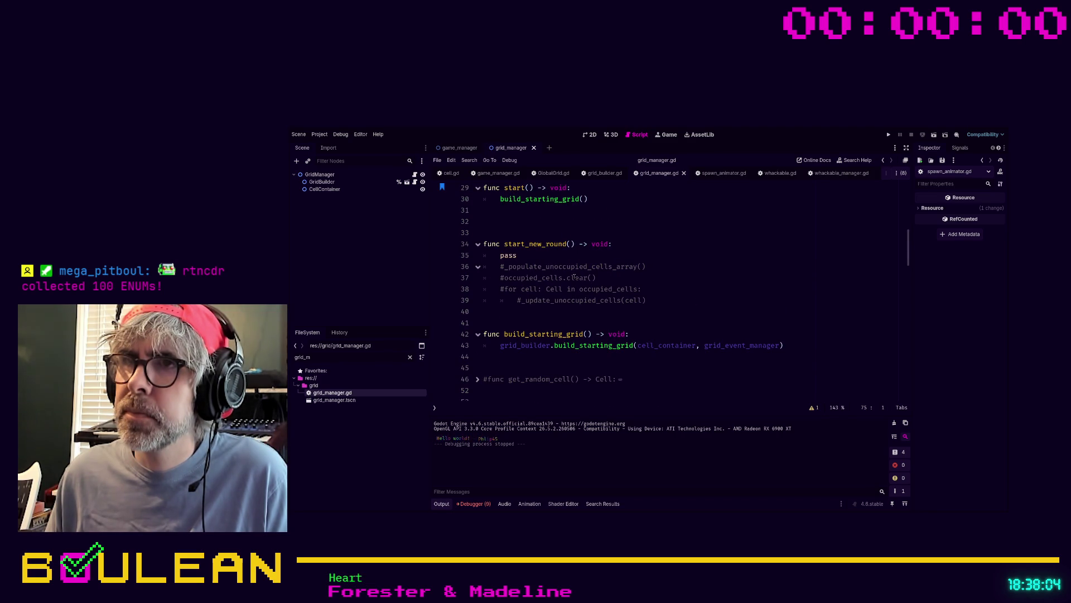
pyautogui.scroll(-2, 541, 267)
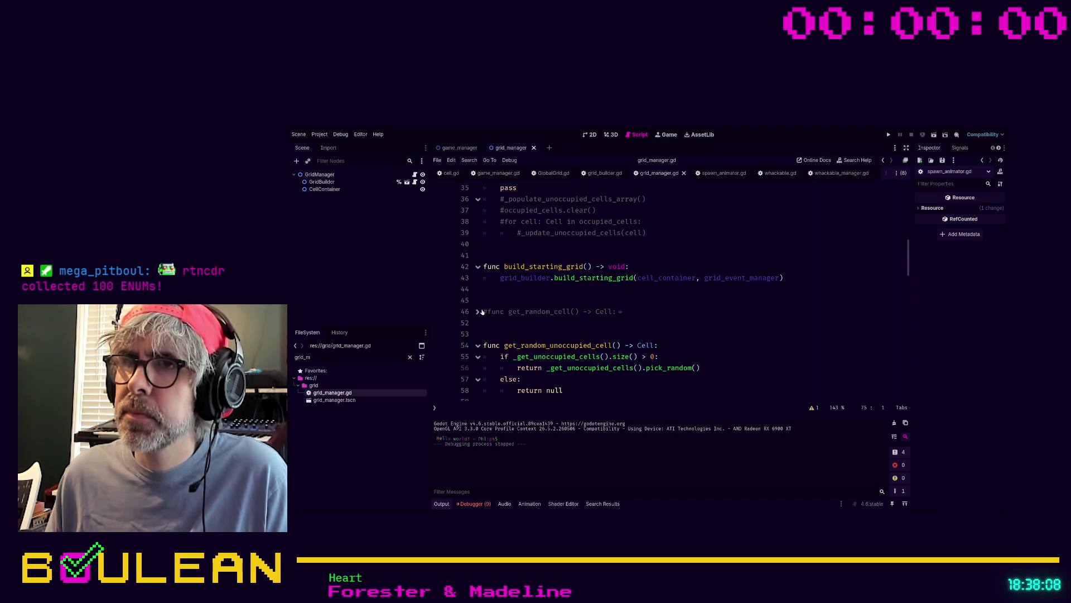
pyautogui.scroll(-2, 557, 308)
pyautogui.scroll(-2, 556, 308)
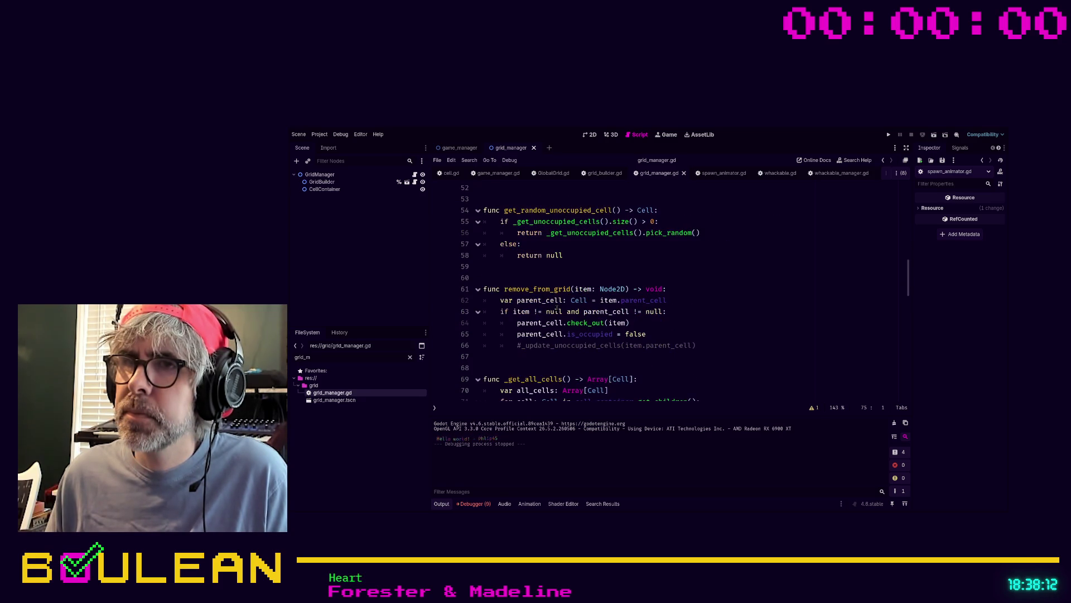
pyautogui.scroll(-2, 566, 314)
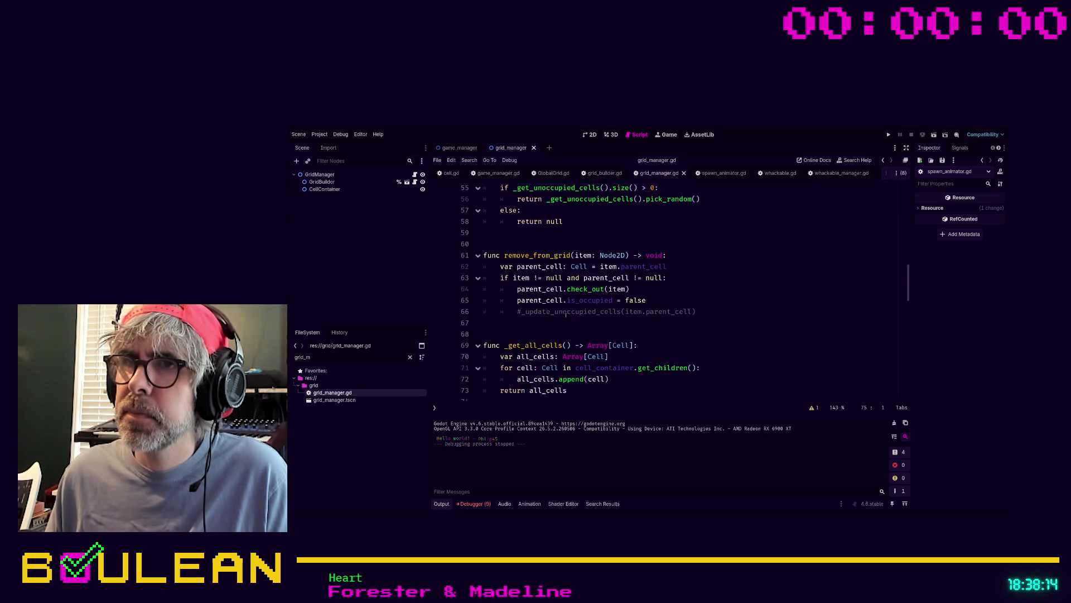
pyautogui.scroll(-2, 562, 312)
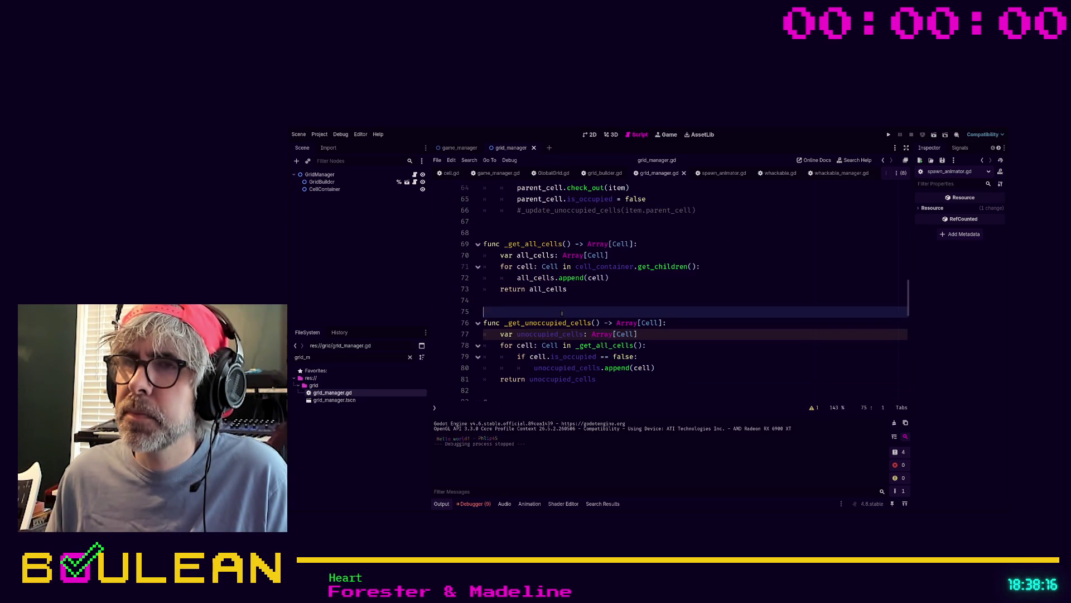
pyautogui.scroll(-5, 562, 313)
pyautogui.scroll(3, 565, 315)
pyautogui.scroll(15, 565, 314)
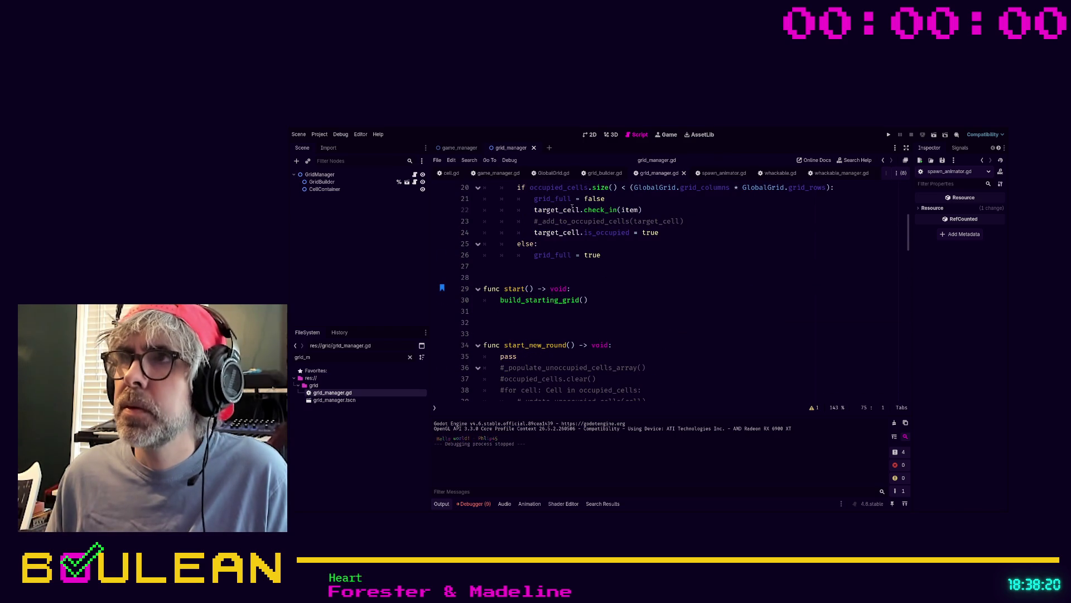
pyautogui.click(344, 352)
# Filter the FileSystem for whackable_man and open whackable_manager.tscn and whackable_manager.gd
pyautogui.write('spawn')
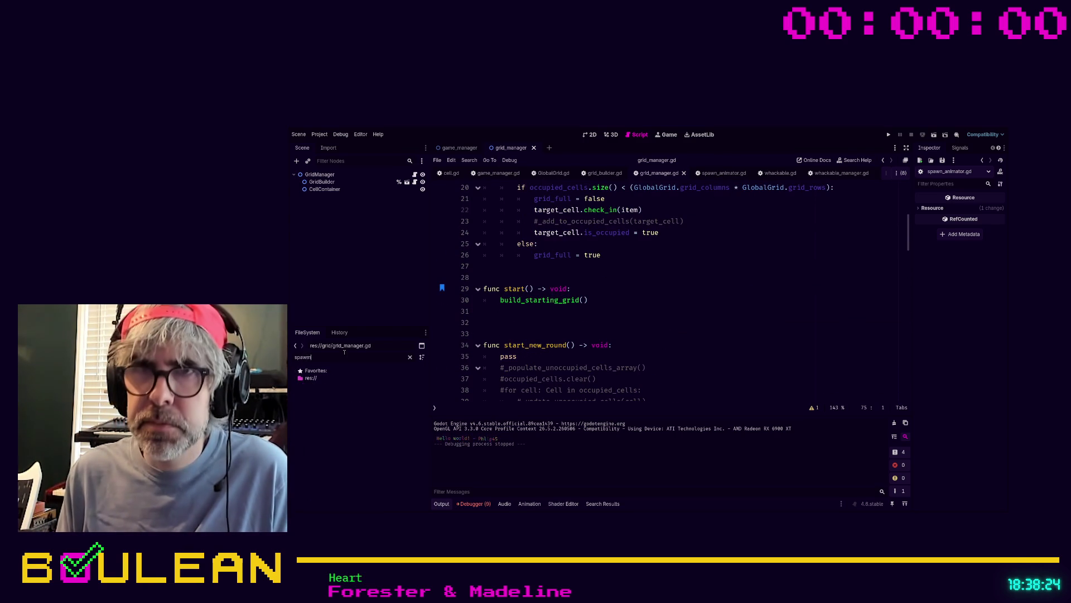
pyautogui.press('BackSpace')
pyautogui.press('BackSpace')
pyautogui.press('BackSpace')
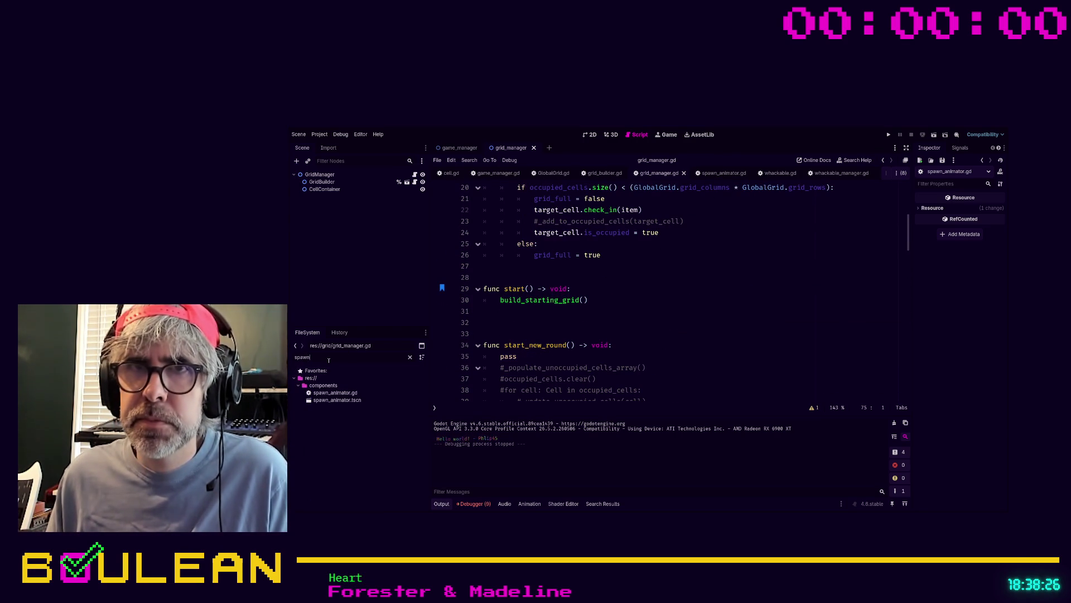
pyautogui.write('whackable_man')
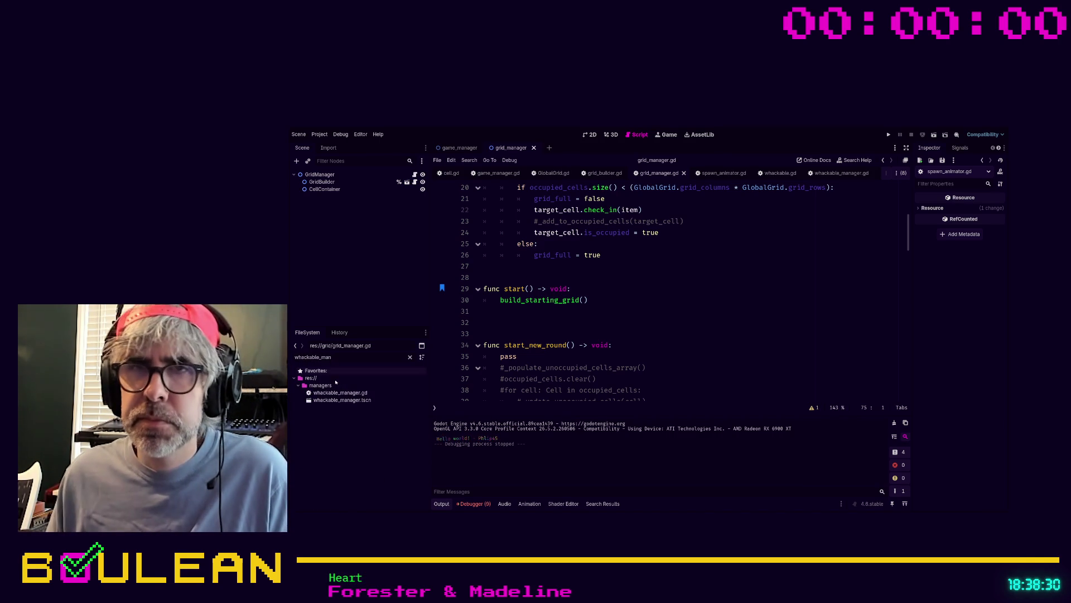
pyautogui.doubleClick(327, 401)
pyautogui.doubleClick(357, 393)
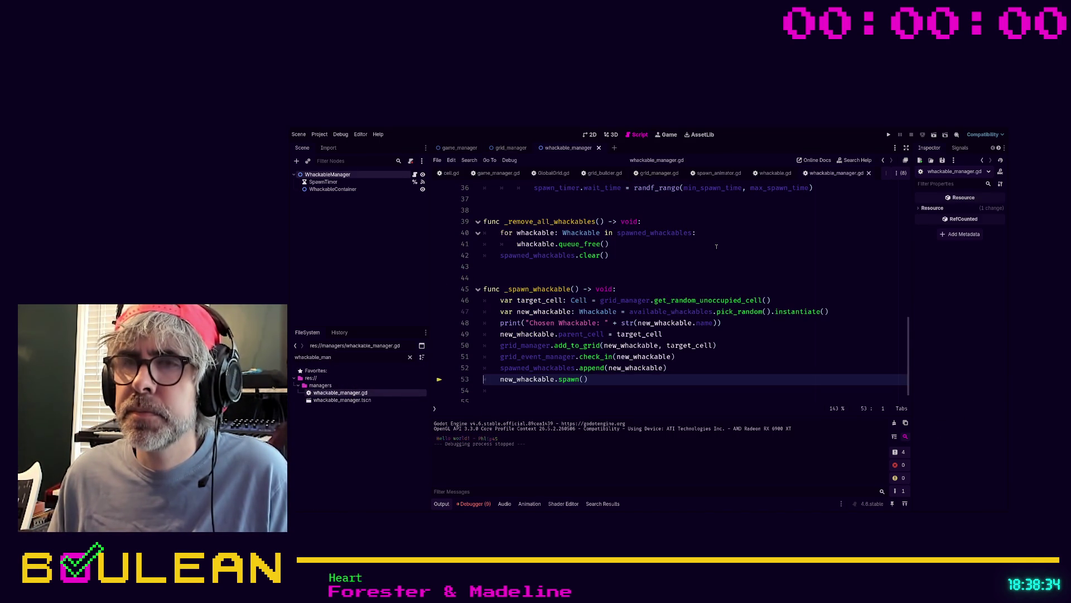
# Go to the end of the unoccupied-cells spawn check on line 34
pyautogui.scroll(4, 724, 270)
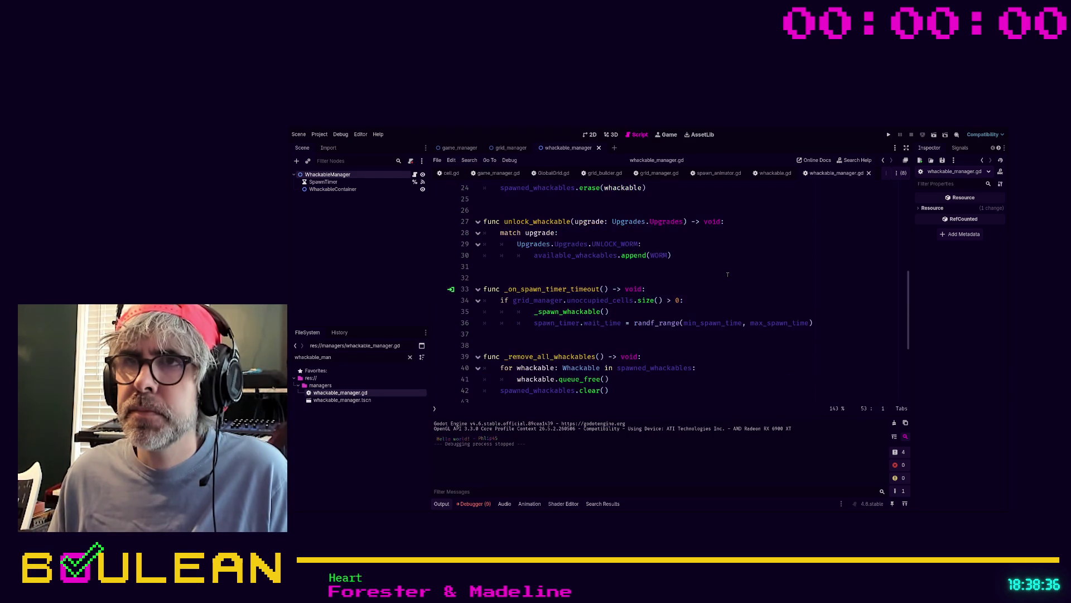
pyautogui.scroll(4, 728, 274)
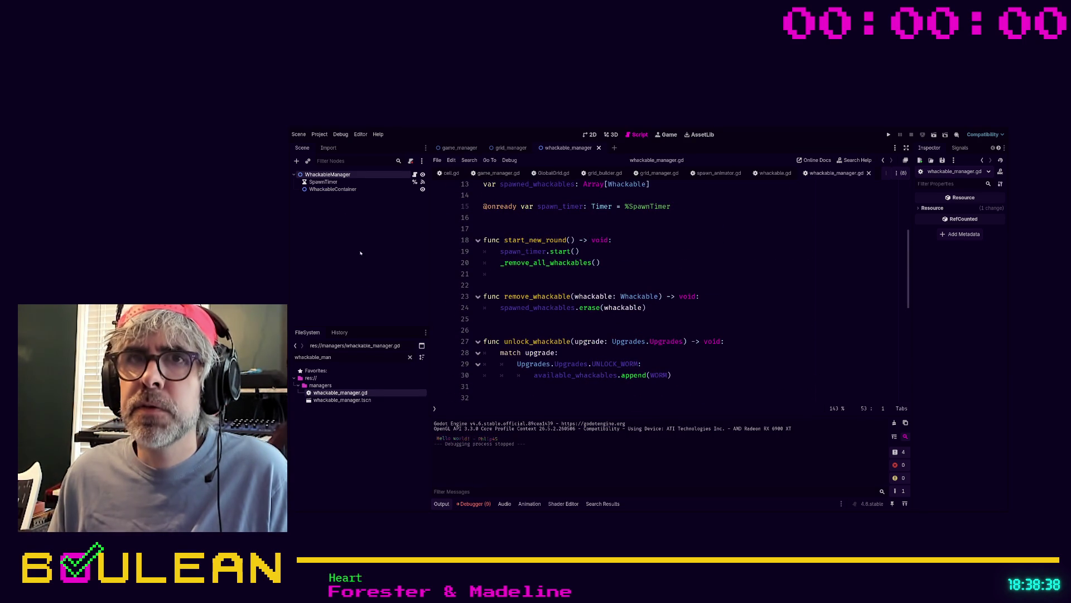
pyautogui.click(333, 400)
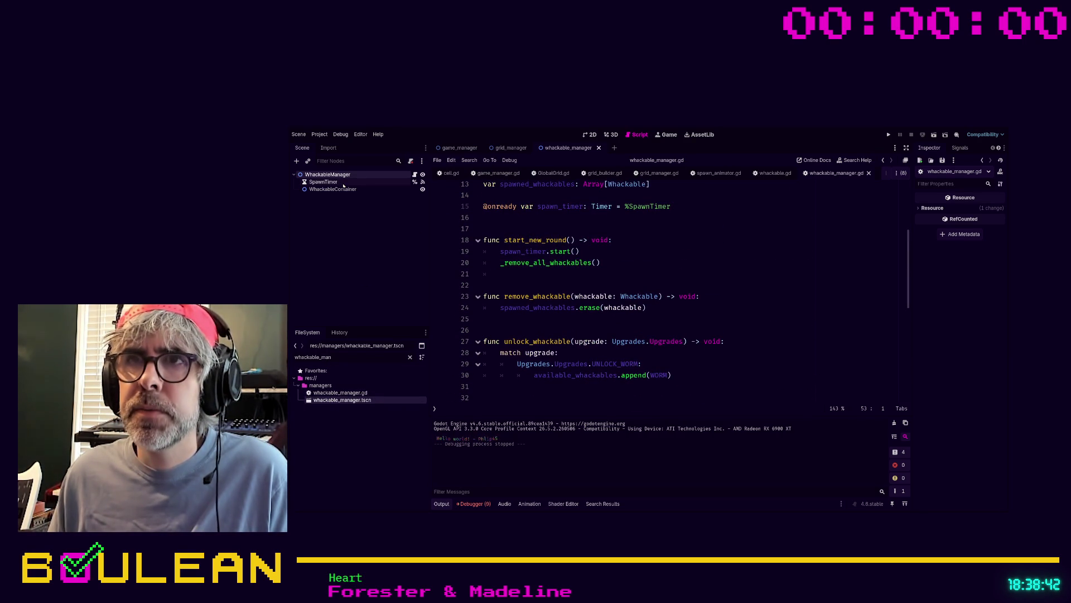
pyautogui.scroll(1, 652, 283)
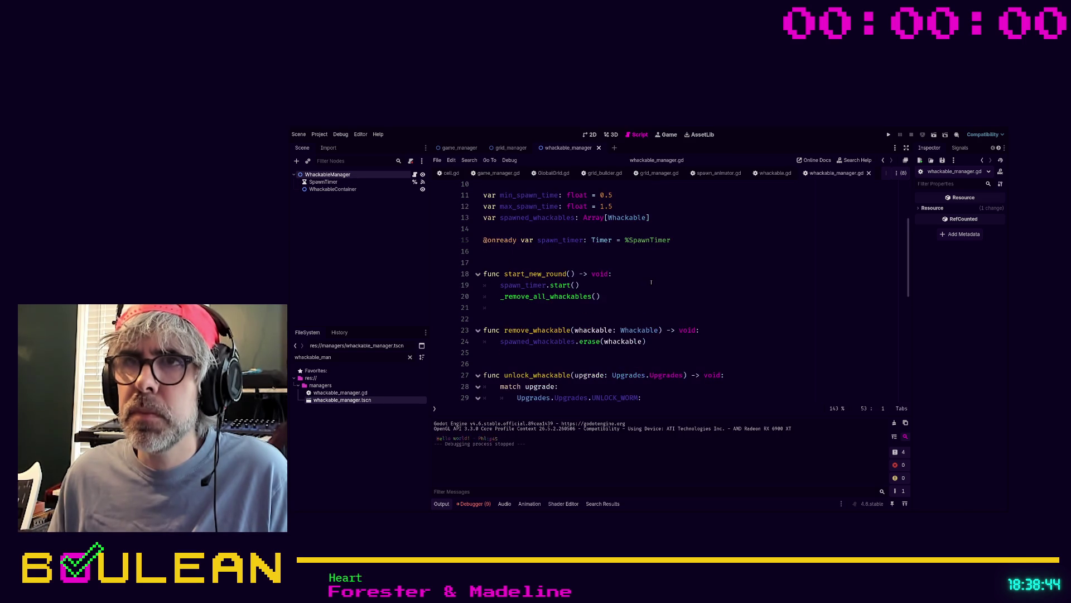
pyautogui.scroll(-4, 558, 294)
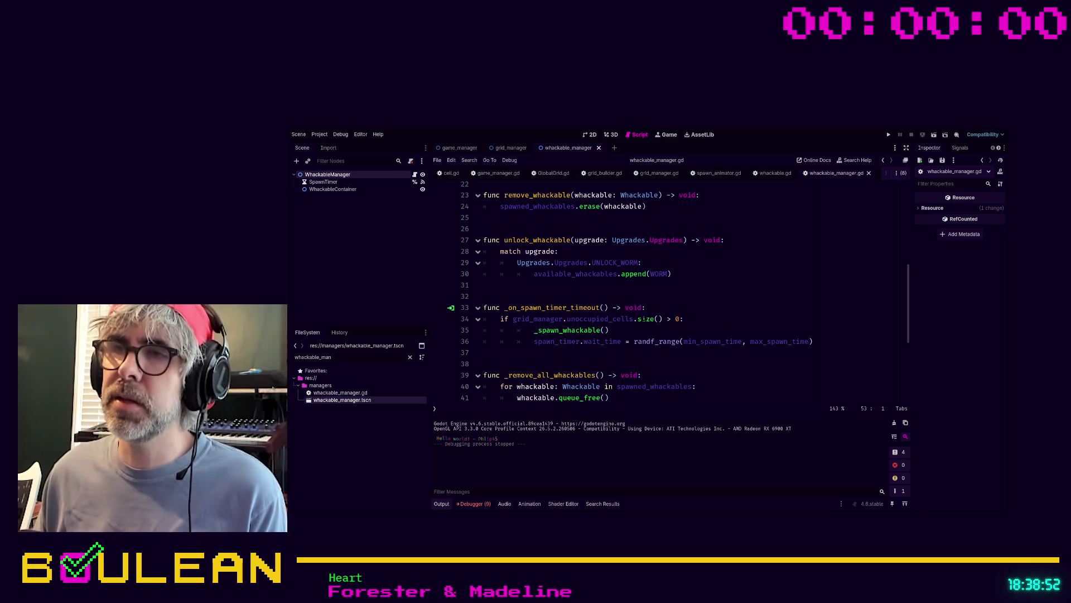
pyautogui.click(684, 319)
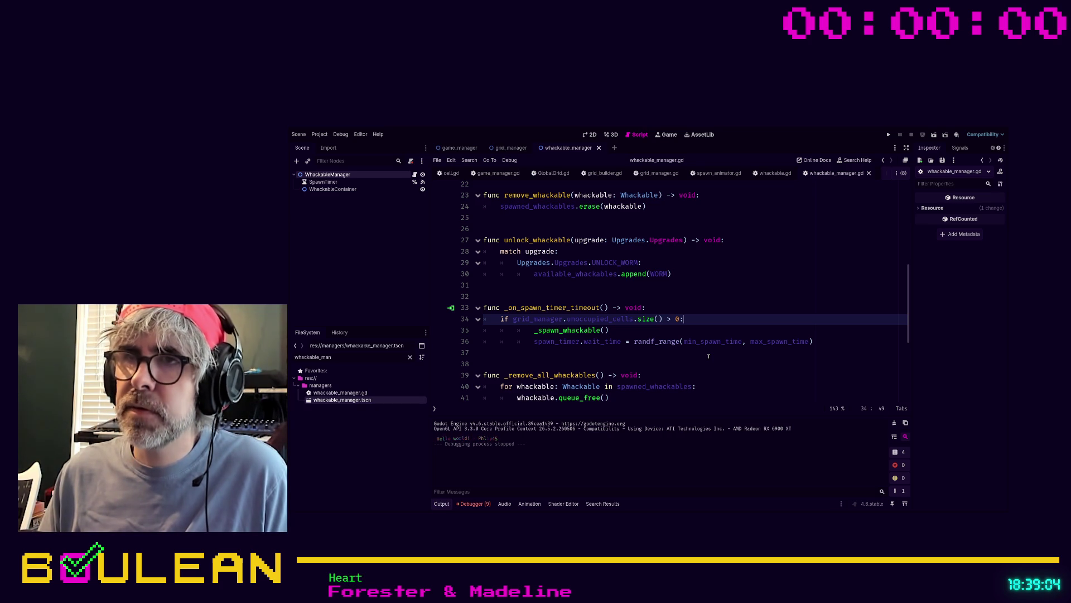
# Comment out the old unoccupied-cells check on line 34, discarding a half-written 'if grid_manager.' line
pyautogui.hotkey('ctrl', 'k')
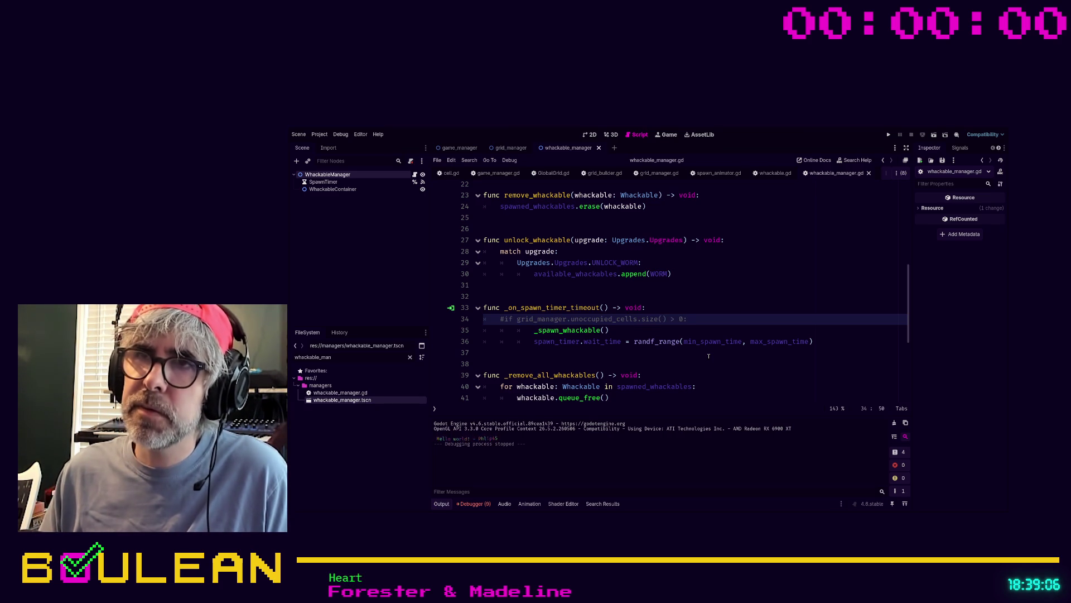
pyautogui.press('Return')
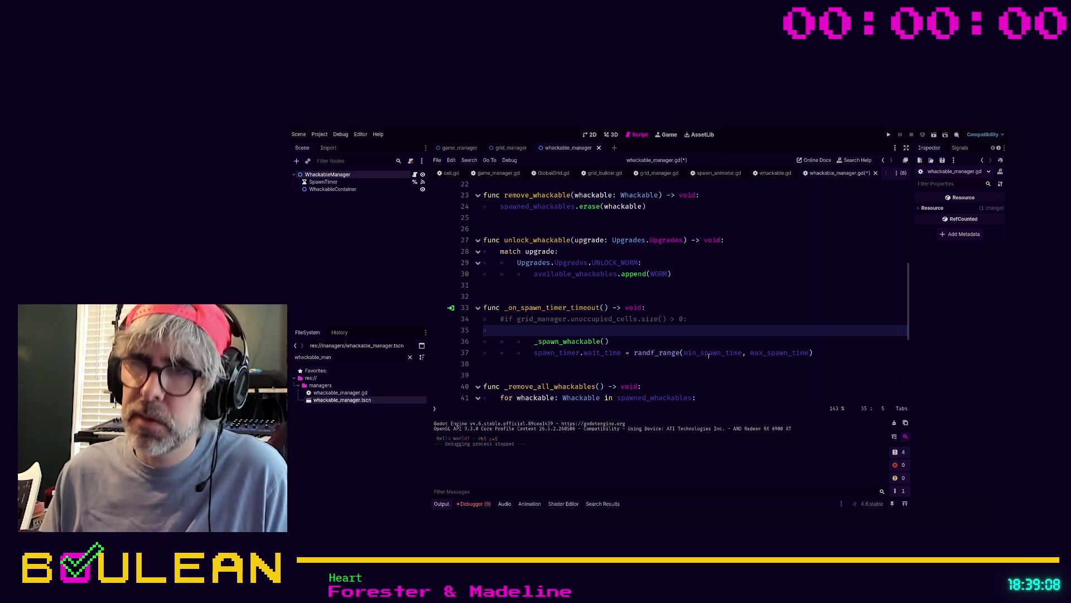
pyautogui.write('if grid')
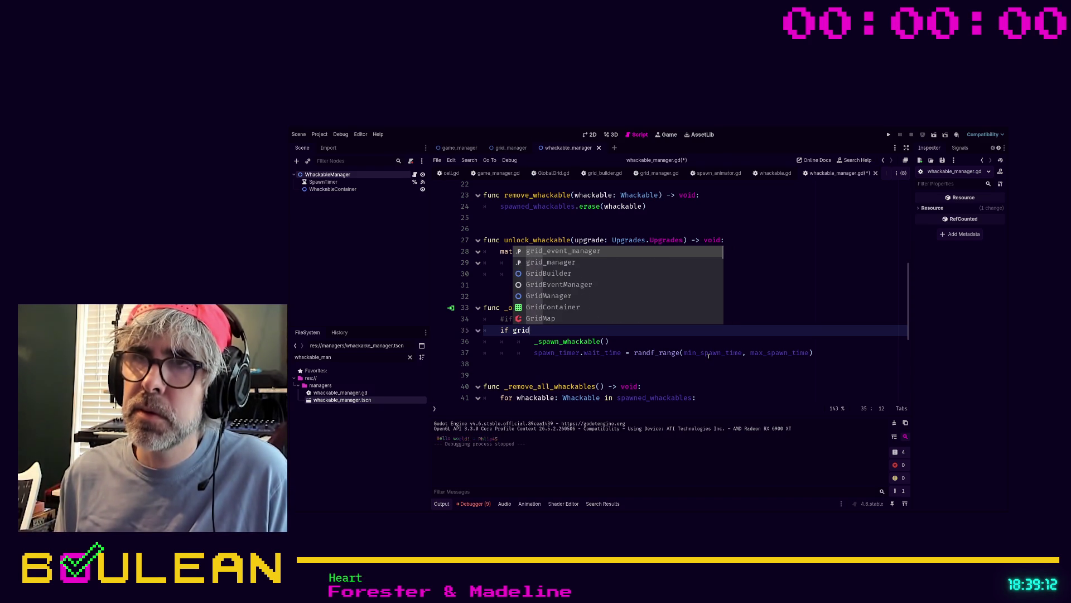
pyautogui.press('Down')
pyautogui.press('Return')
pyautogui.write('.')
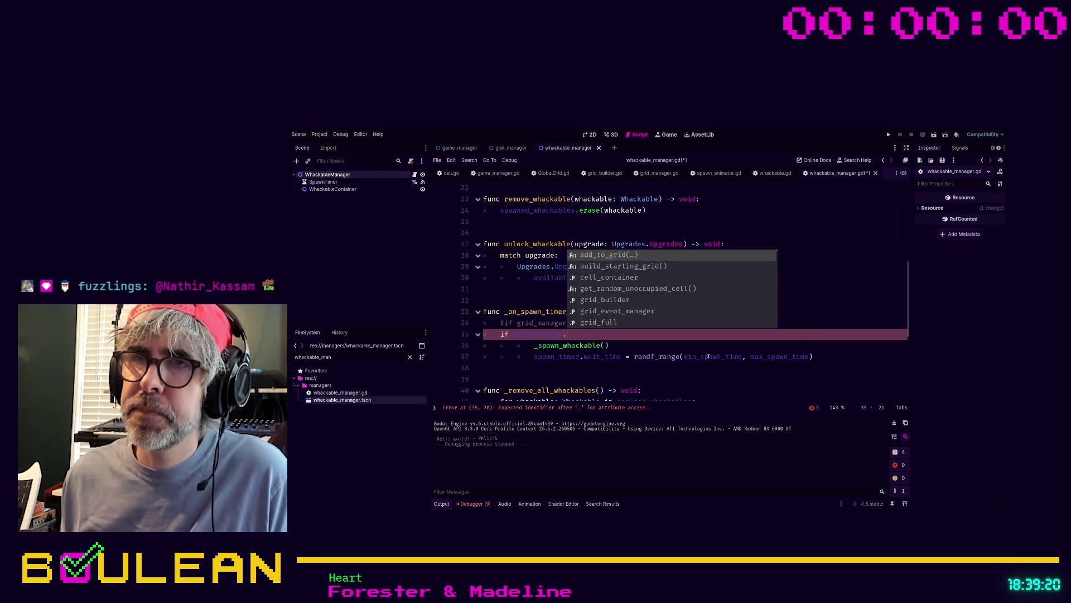
pyautogui.hotkey('shift', 'Home')
pyautogui.hotkey('shift', 'Home')
pyautogui.press('Escape')
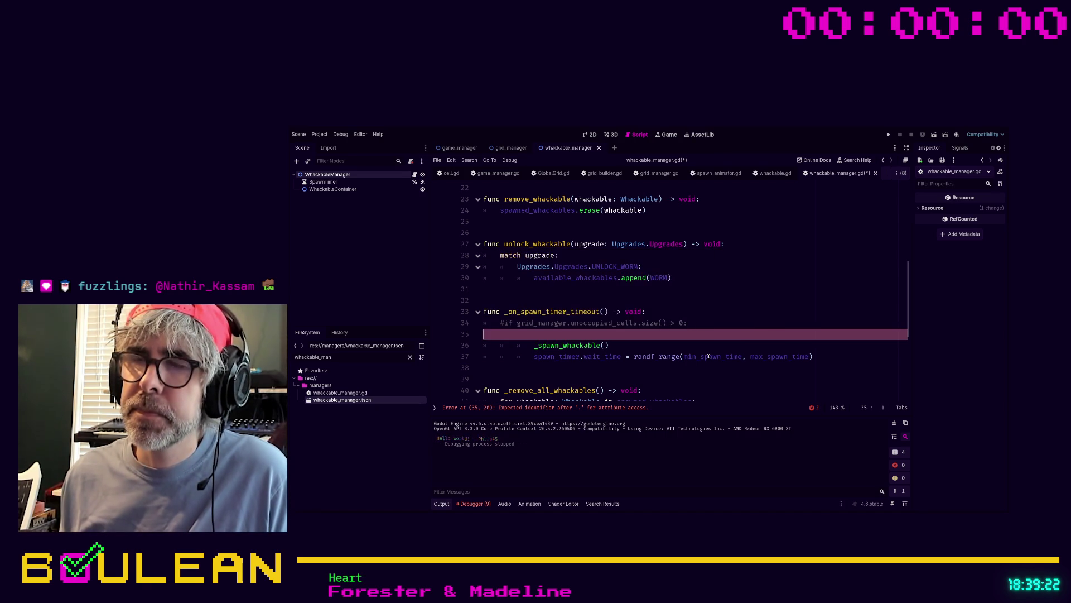
pyautogui.press('BackSpace')
# Dedent the _spawn_whackable() and wait_time lines out of the old block
pyautogui.press('Down')
pyautogui.hotkey('shift', 'Tab')
pyautogui.hotkey('shift', 'Tab')
pyautogui.press('Down')
pyautogui.hotkey('shift', 'Tab')
pyautogui.hotkey('shift', 'Tab')
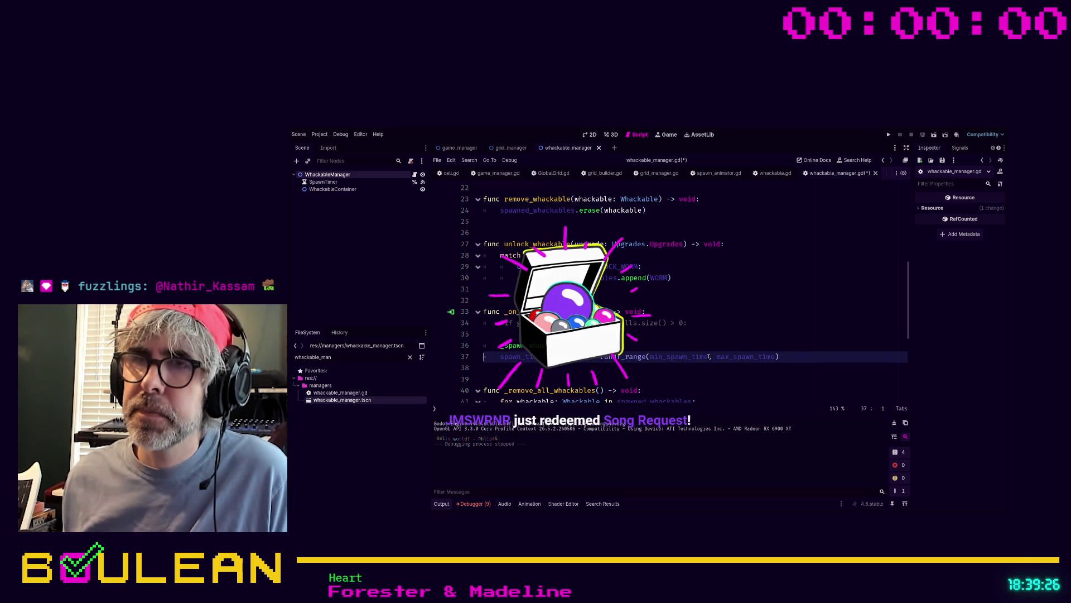
pyautogui.click(500, 334)
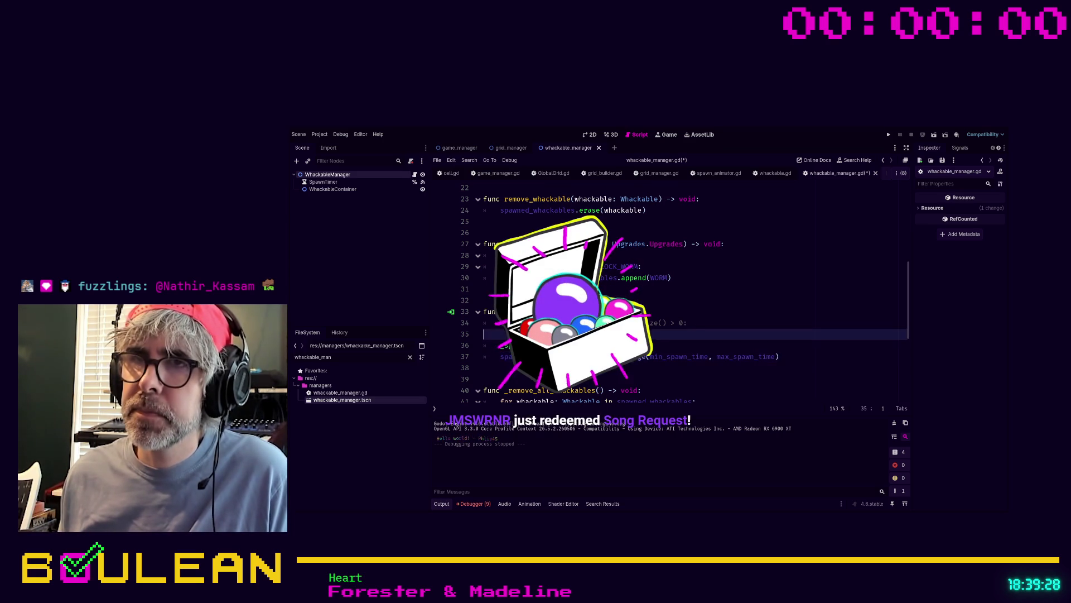
pyautogui.click(651, 174)
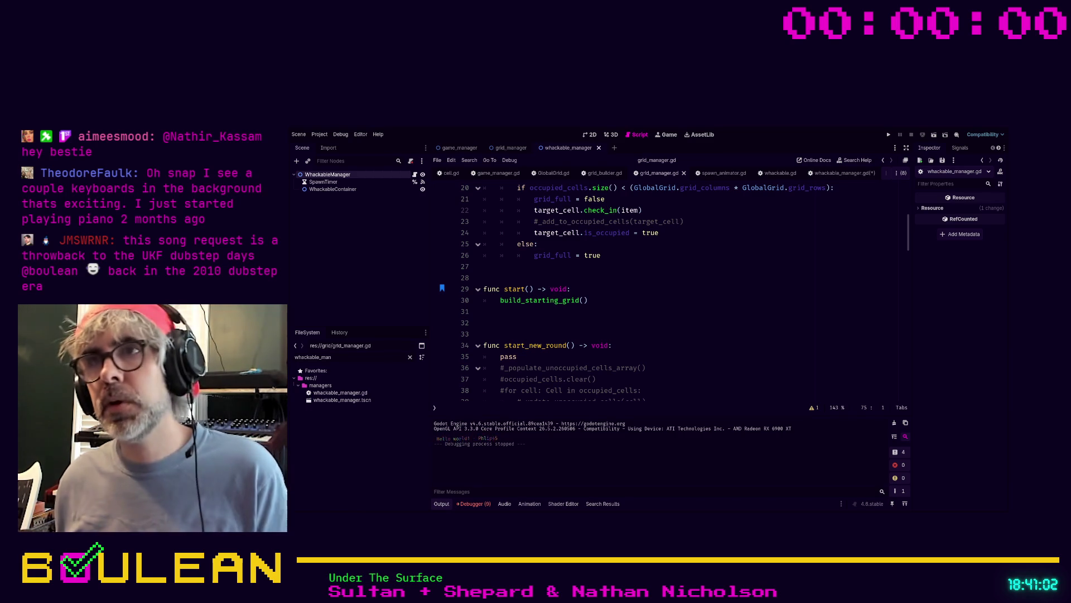
# Scroll through grid_manager.gd to review where add_to_grid sets grid_full
pyautogui.scroll(2, 670, 290)
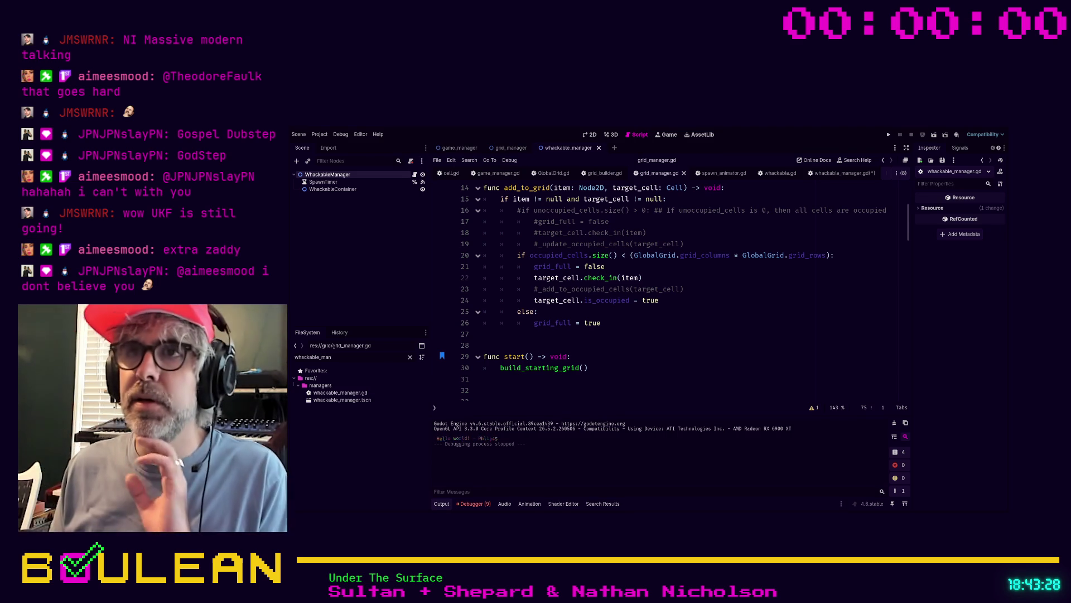
# Check grid_builder.gd's grid building and whackable.gd's spawn code, then switch back to whackable_manager.gd
pyautogui.scroll(2, 669, 290)
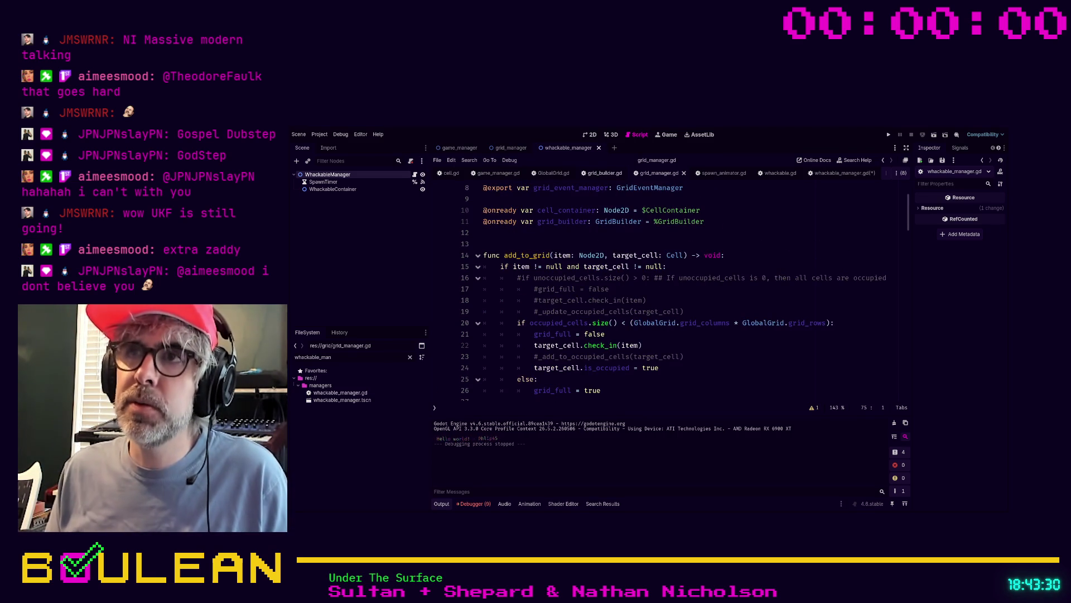
pyautogui.click(604, 173)
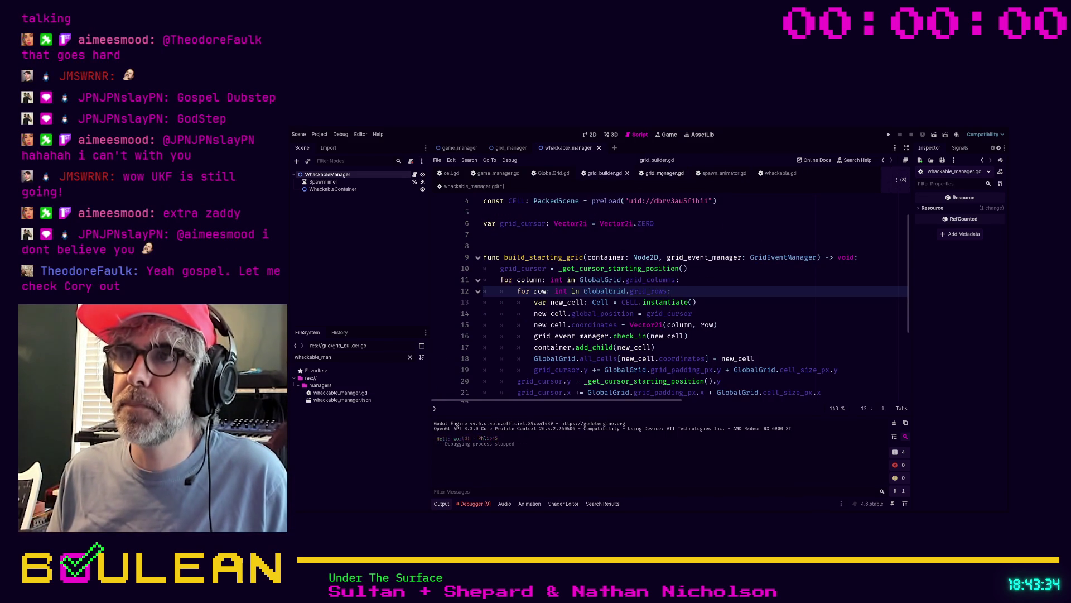
pyautogui.click(781, 173)
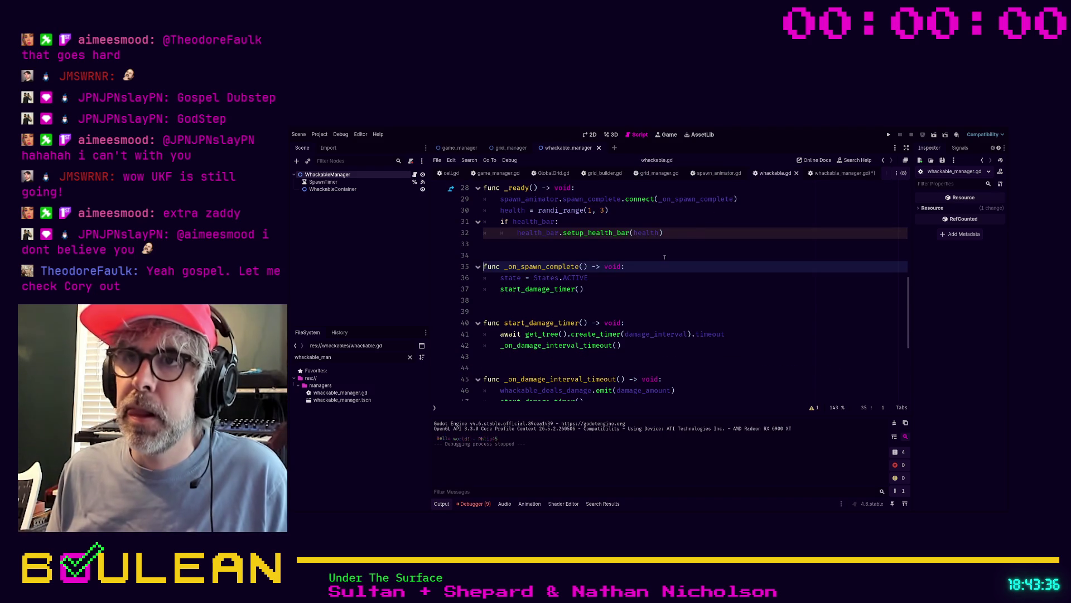
pyautogui.scroll(1, 664, 257)
pyautogui.scroll(-5, 665, 257)
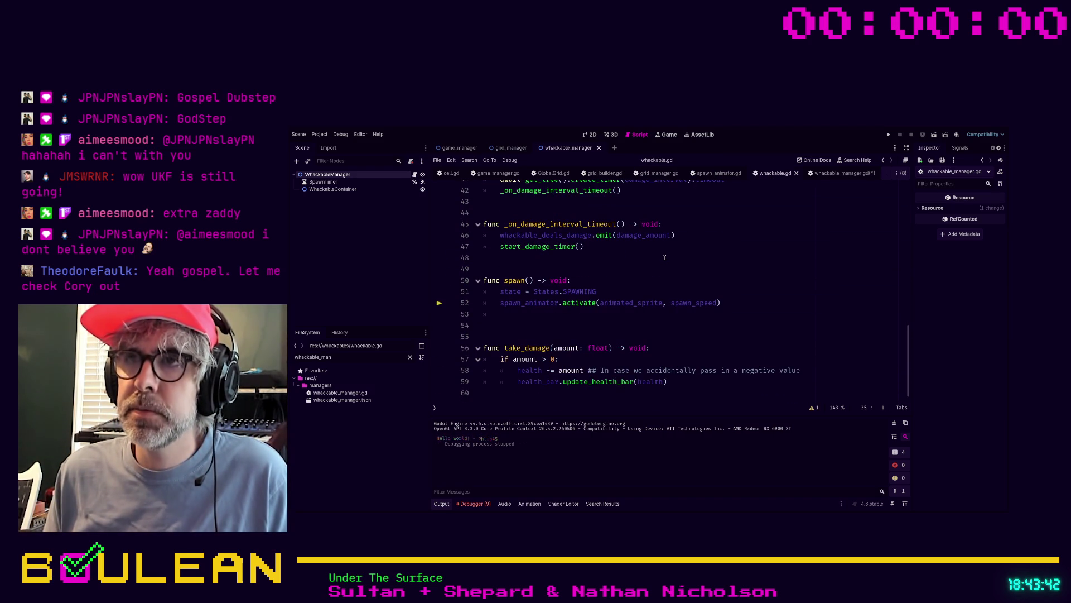
pyautogui.click(415, 175)
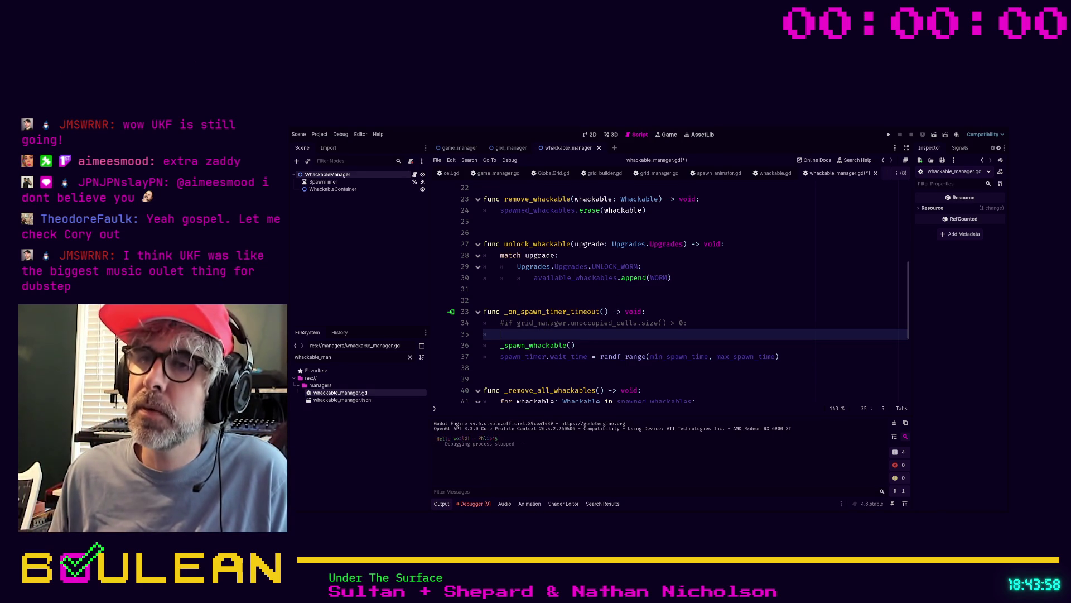
# Write the condition 'if not grid_manager.grid_full:' on line 35 of _on_spawn_timer_timeout()
pyautogui.write('if grt')
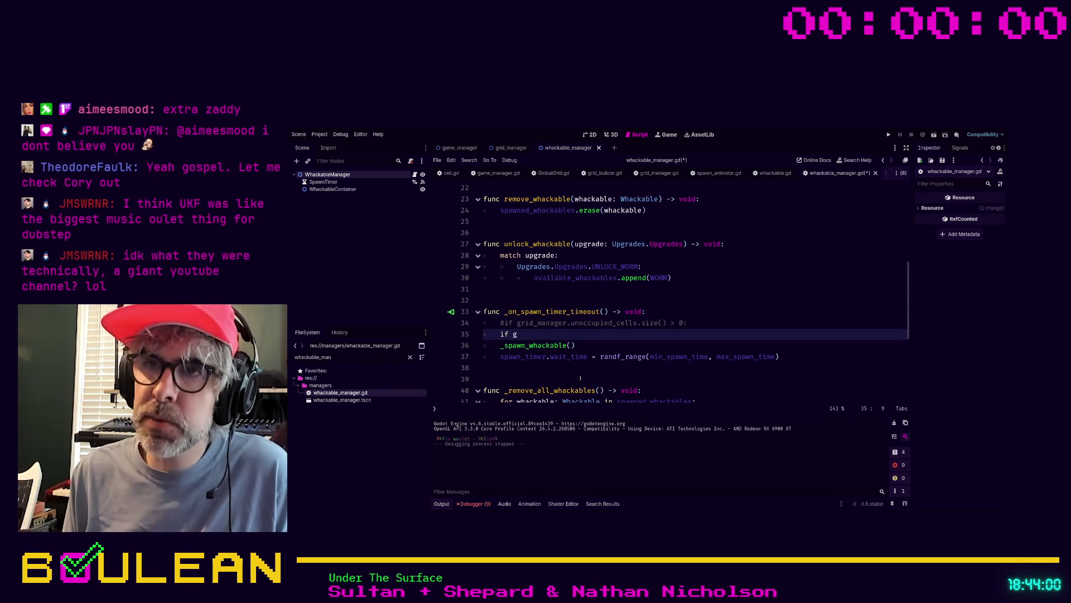
pyautogui.press('BackSpace')
pyautogui.write('id')
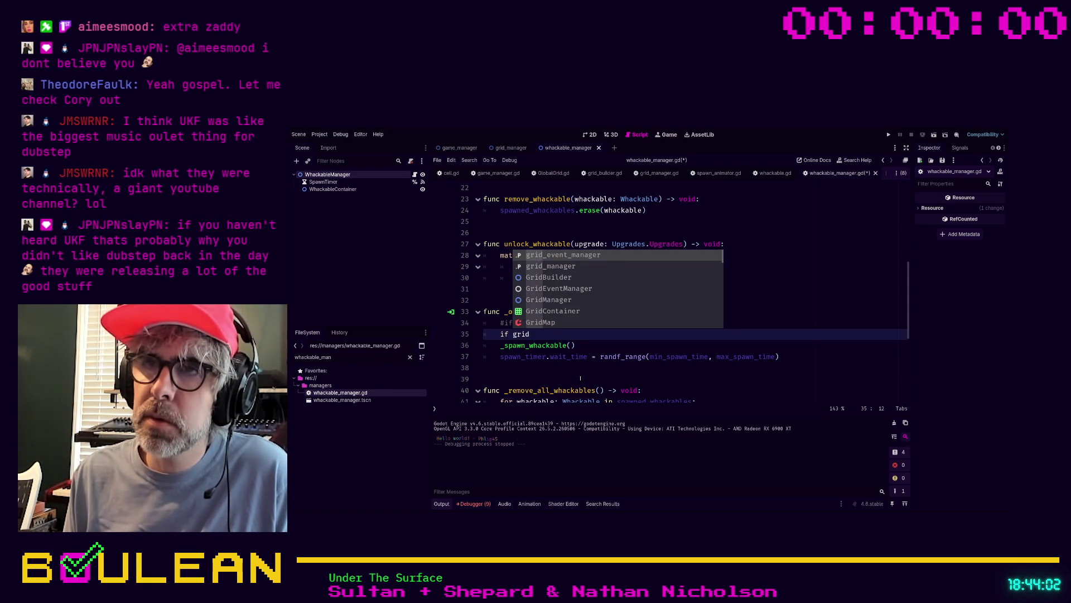
pyautogui.press('Down')
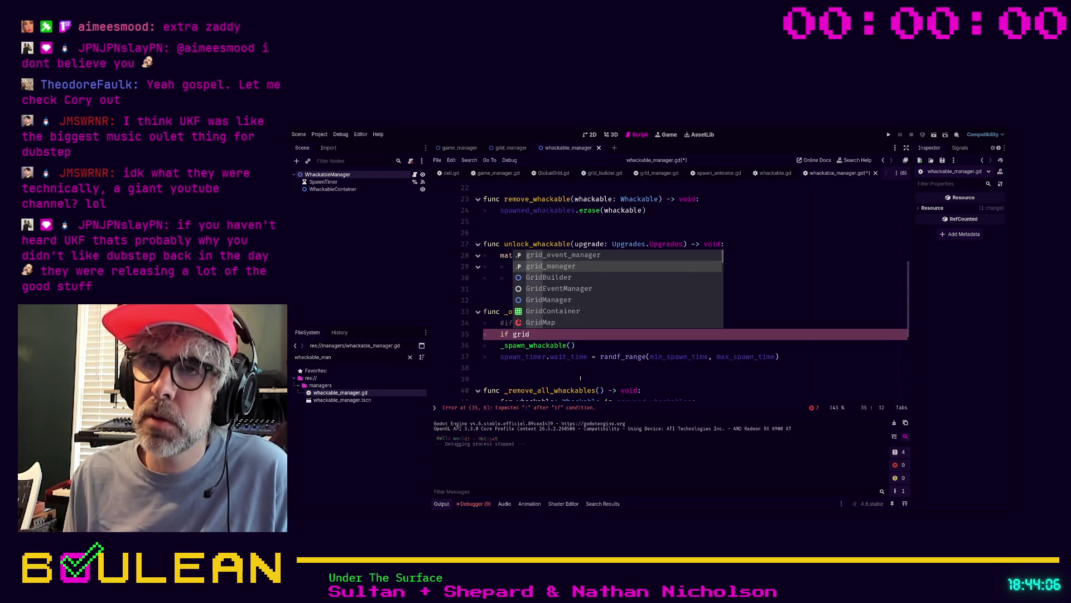
pyautogui.press('Return')
pyautogui.write('.')
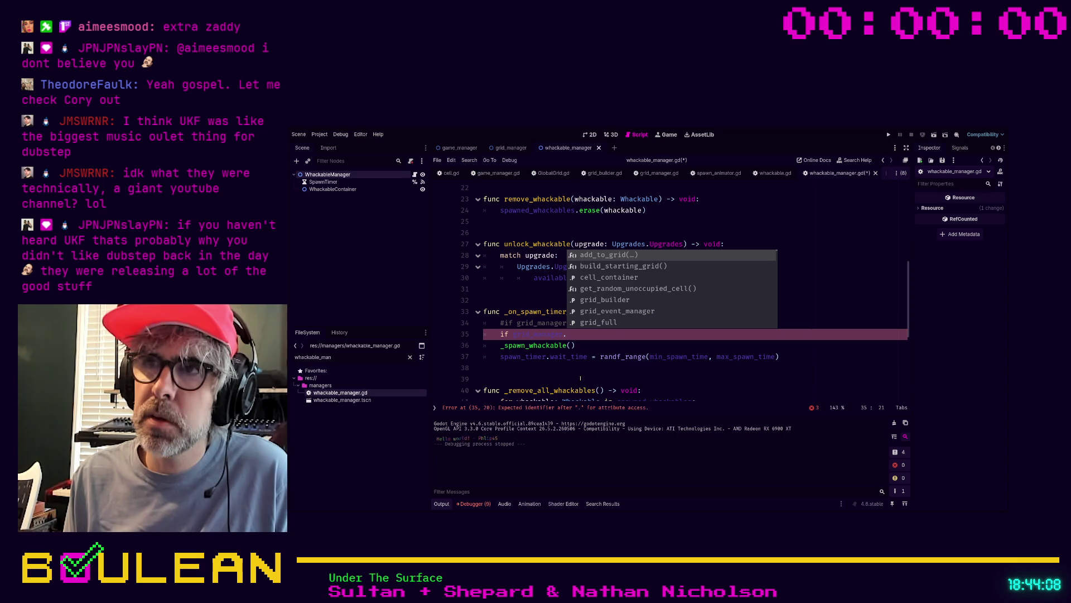
pyautogui.write('g')
pyautogui.press('BackSpace')
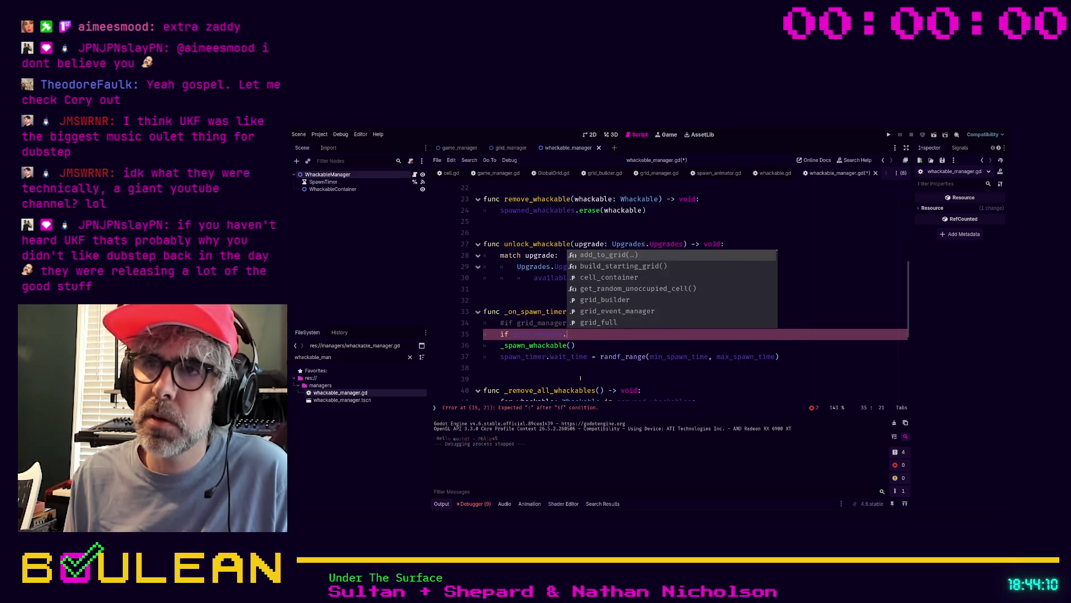
pyautogui.press('Down')
pyautogui.press('Down')
pyautogui.press('Down')
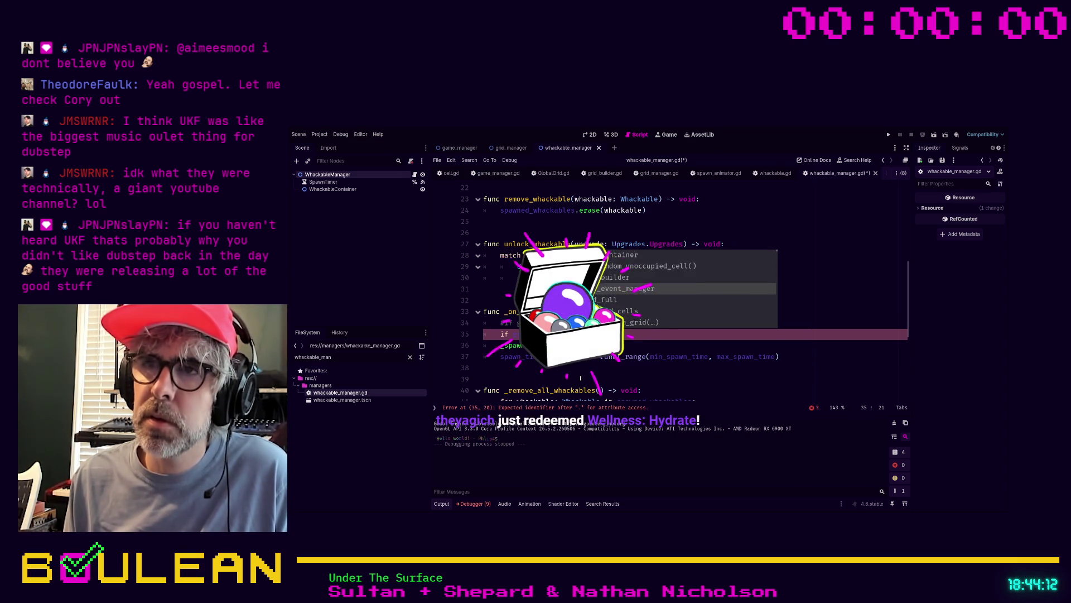
pyautogui.press('BackSpace')
pyautogui.press('BackSpace')
pyautogui.press('BackSpace')
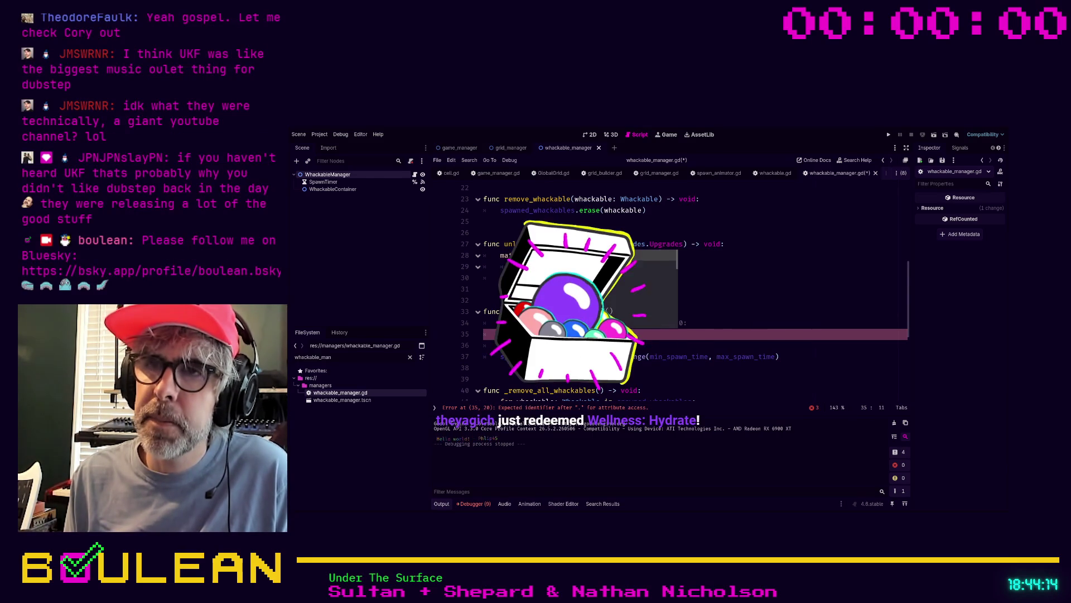
pyautogui.write('t grid')
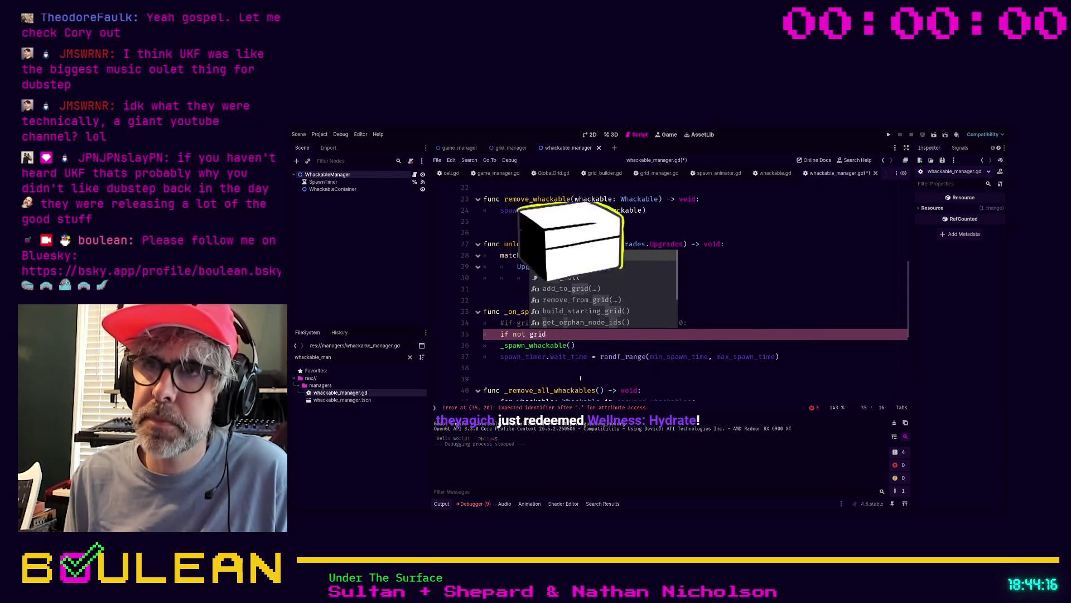
pyautogui.write('_manager.grid')
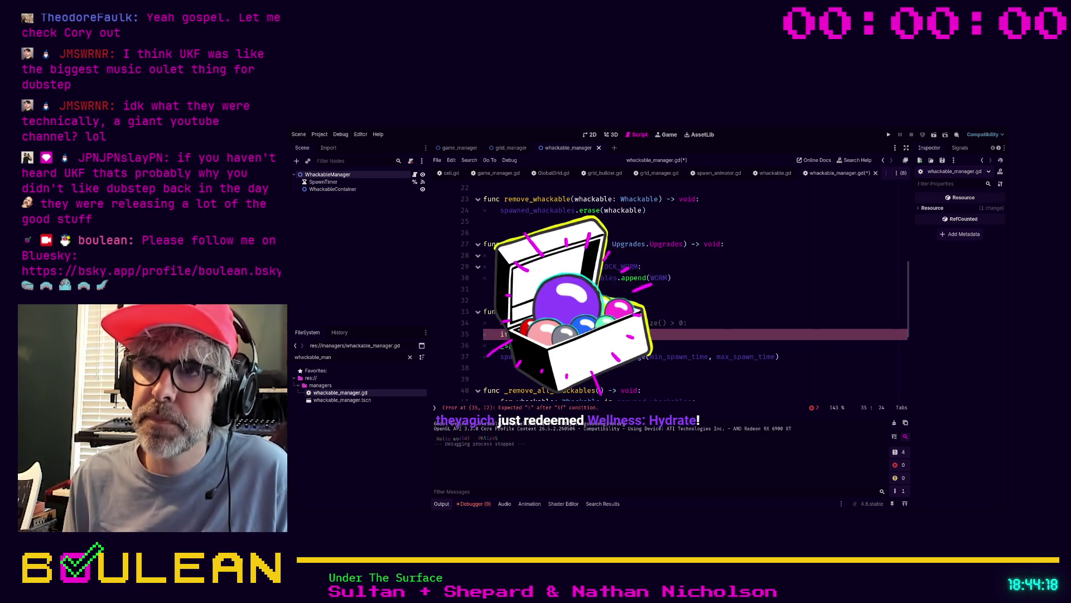
pyautogui.write('_full:')
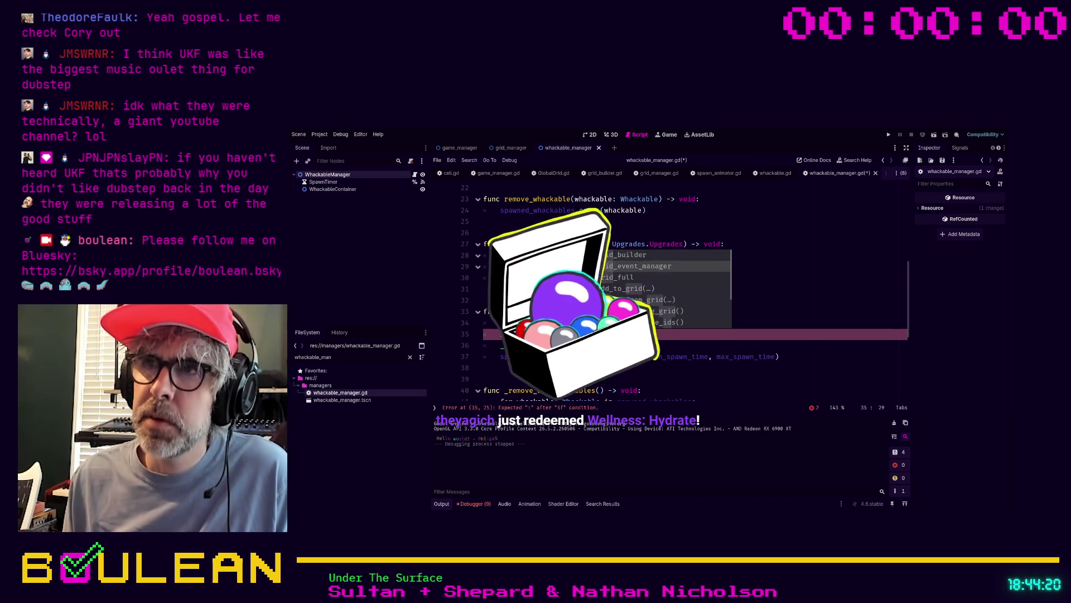
# Indent the _spawn_whackable() and wait_time lines under the new check, save the script, and run the game
pyautogui.press('Down')
pyautogui.press('Home')
pyautogui.press('Tab')
pyautogui.press('Down')
pyautogui.press('Home')
pyautogui.press('Tab')
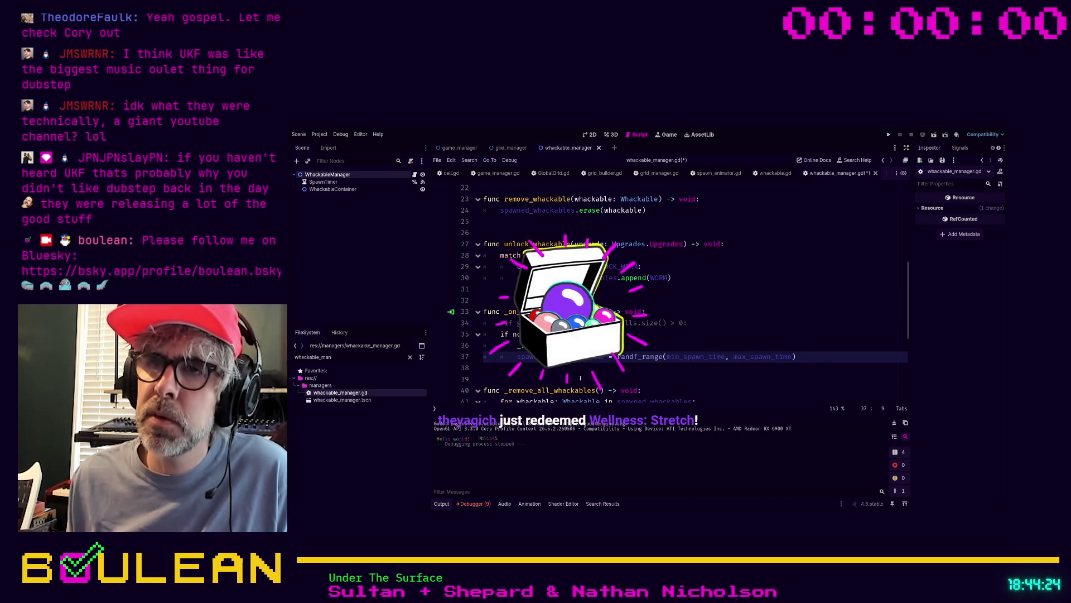
pyautogui.press('Up')
pyautogui.hotkey('ctrl', 's')
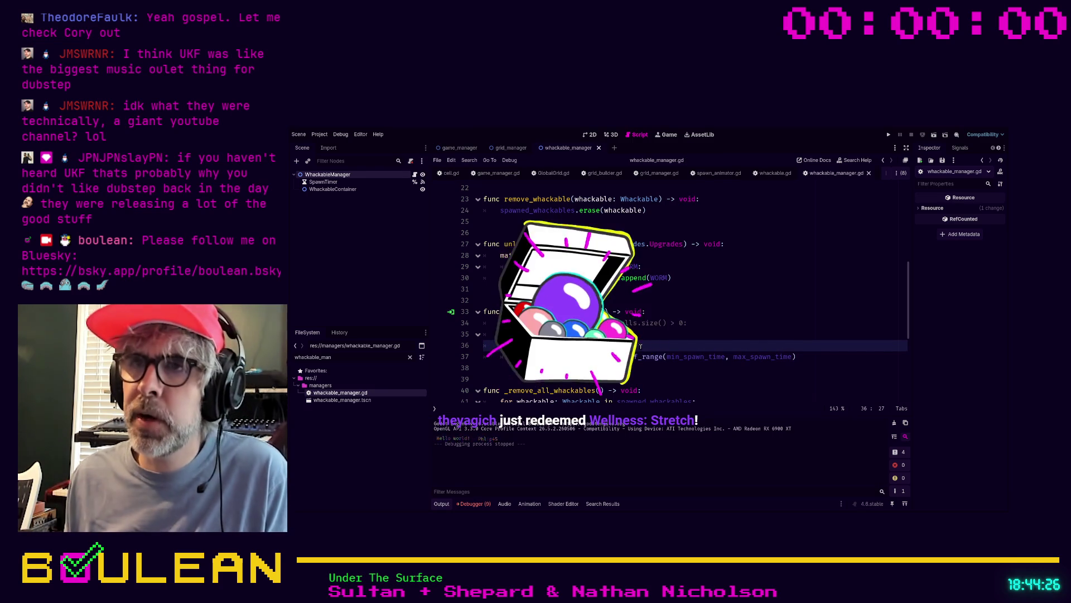
pyautogui.press('F5')
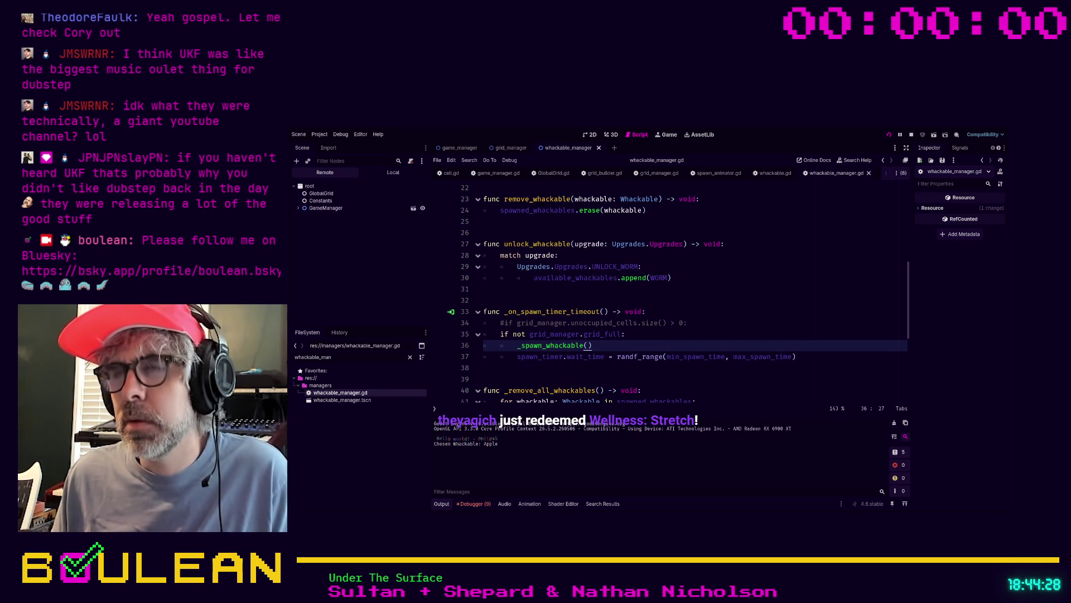